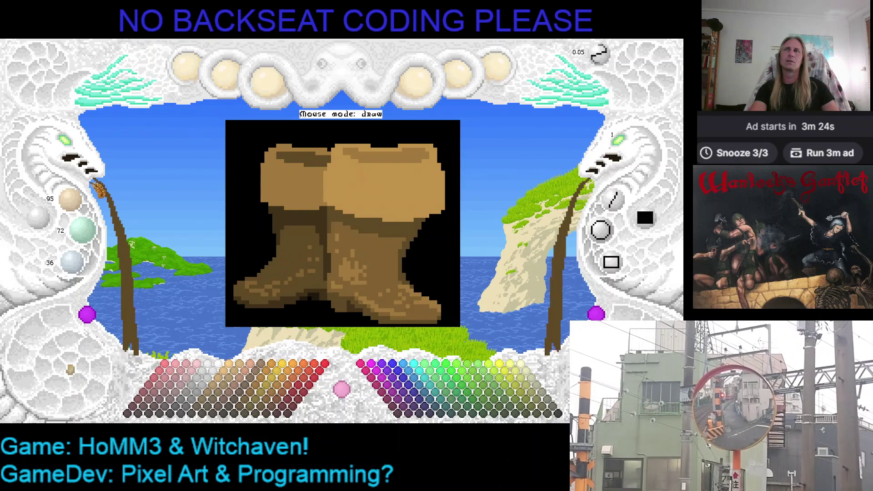
Zoom out, shift the boots canvas toward the upper left, and hide the on-screen labels.
{"action": "scroll", "coordinate": [68, 147], "scroll_direction": "down", "scroll_amount": 5}
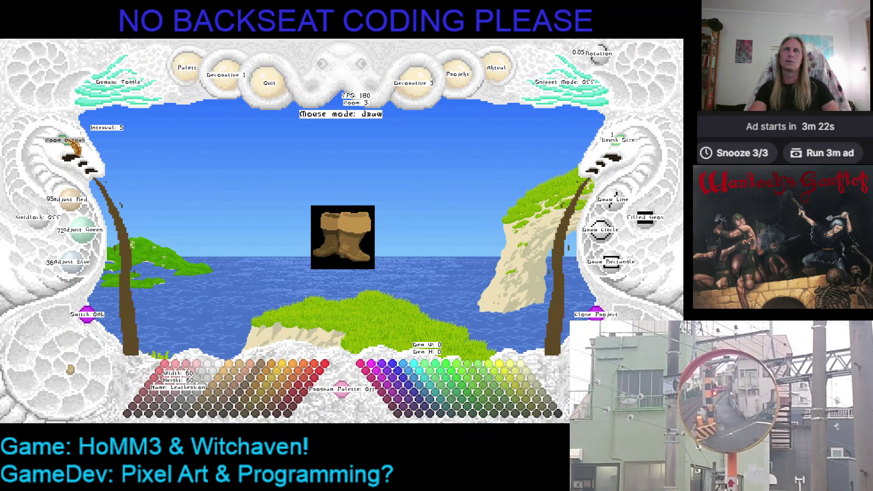
{"action": "left_click_drag", "start_coordinate": [240, 223], "coordinate": [185, 211]}
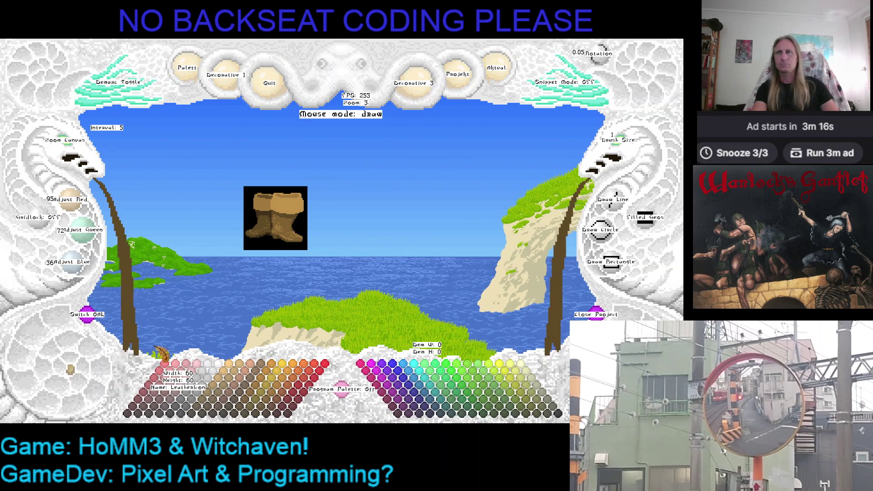
{"action": "key", "text": "h"}
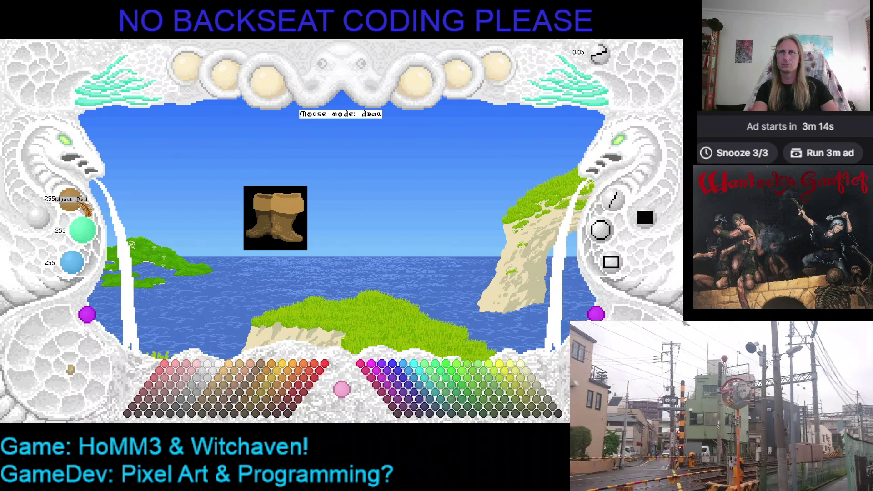
Save the boots sprite with a transparent background, export it as a .bmp, and quit the editor.
{"action": "key", "text": "ctrl+s"}
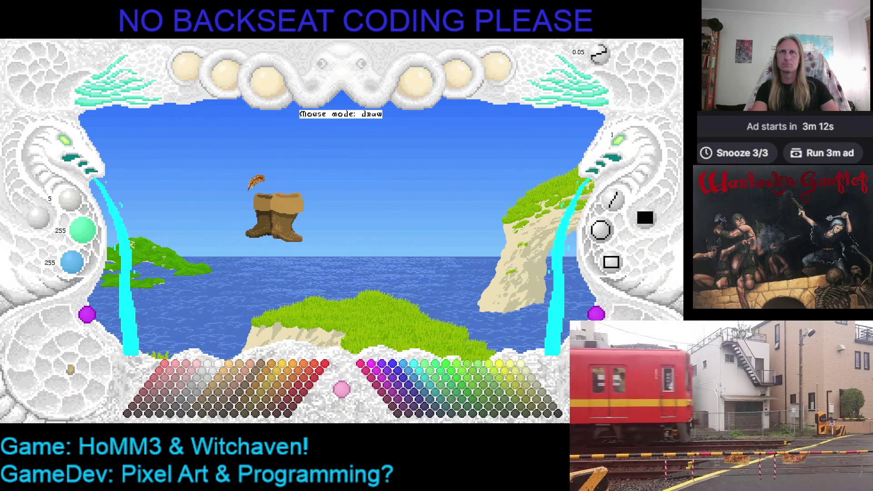
{"action": "key", "text": "ctrl+e"}
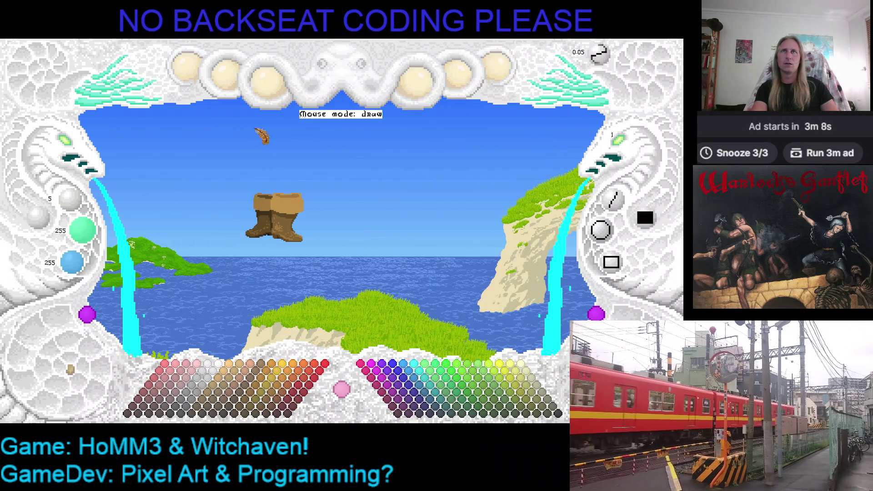
{"action": "left_click", "coordinate": [274, 97]}
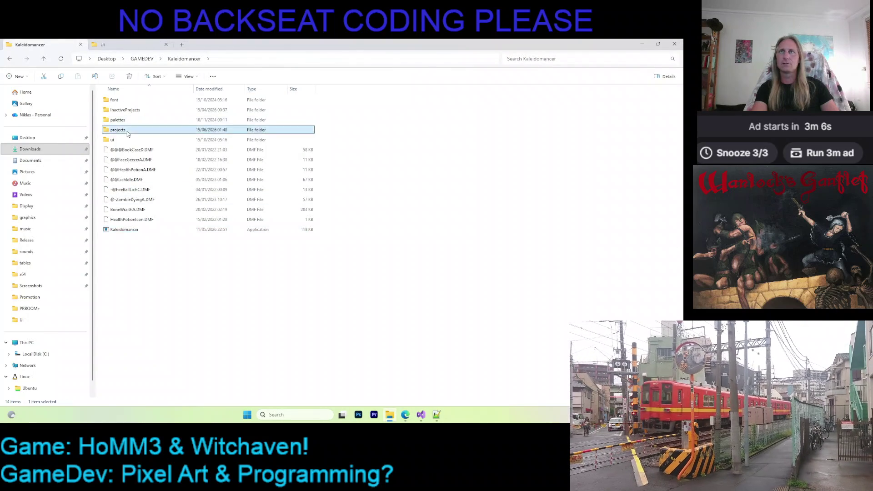
Open the LeatherIcon project folder, then duplicate GmbHbrk in Graphics\UI and rename the copy LthrBoots.
{"action": "double_click", "coordinate": [200, 130]}
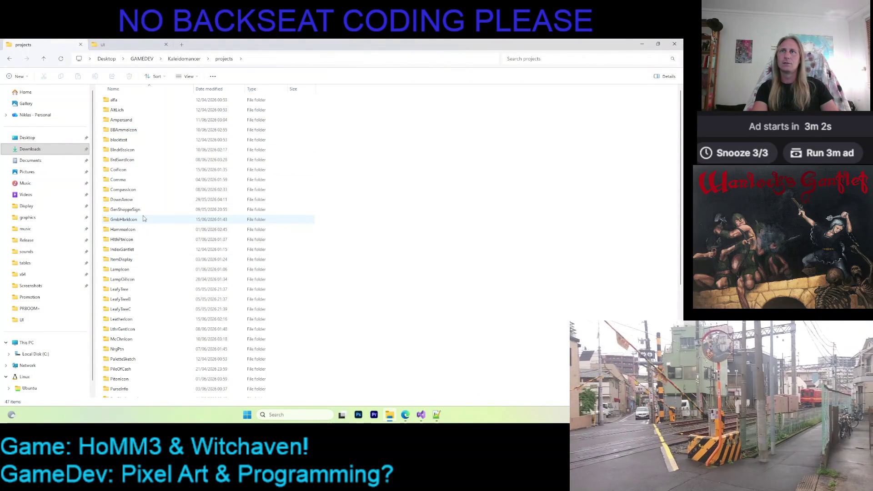
{"action": "double_click", "coordinate": [132, 320]}
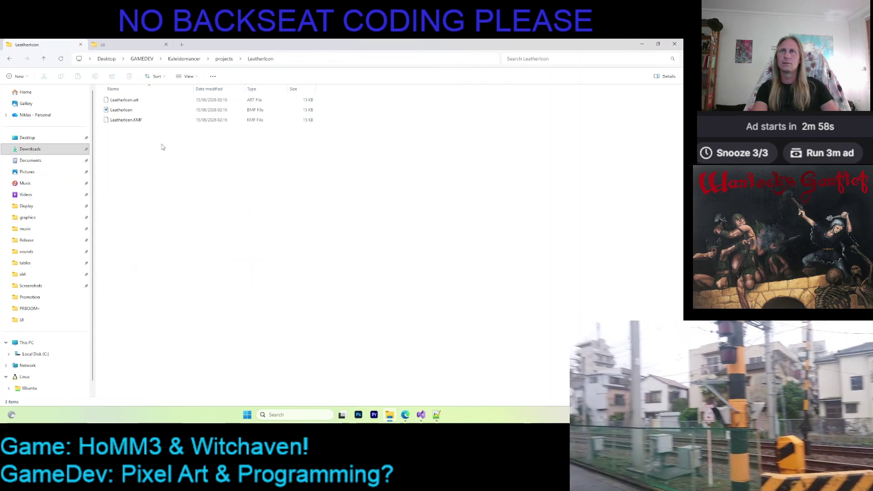
{"action": "key", "text": "ctrl+Tab"}
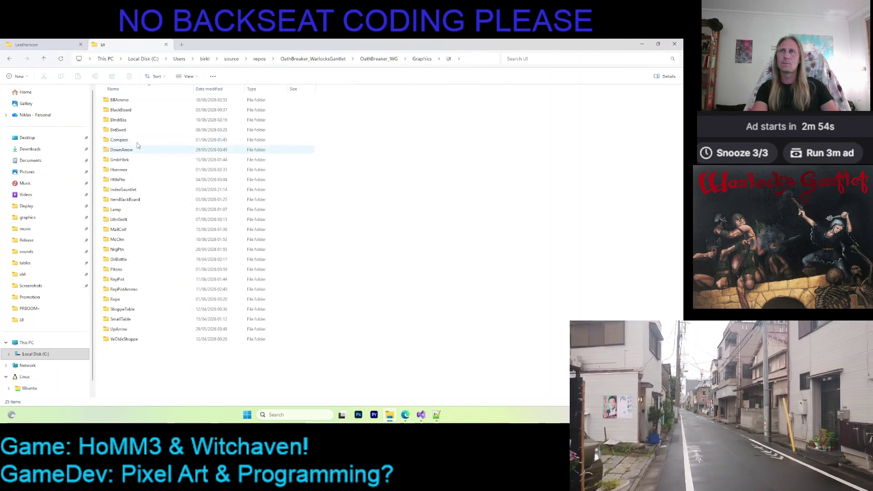
{"action": "left_click", "coordinate": [130, 160]}
{"action": "key", "text": "ctrl+c"}
{"action": "key", "text": "ctrl+v"}
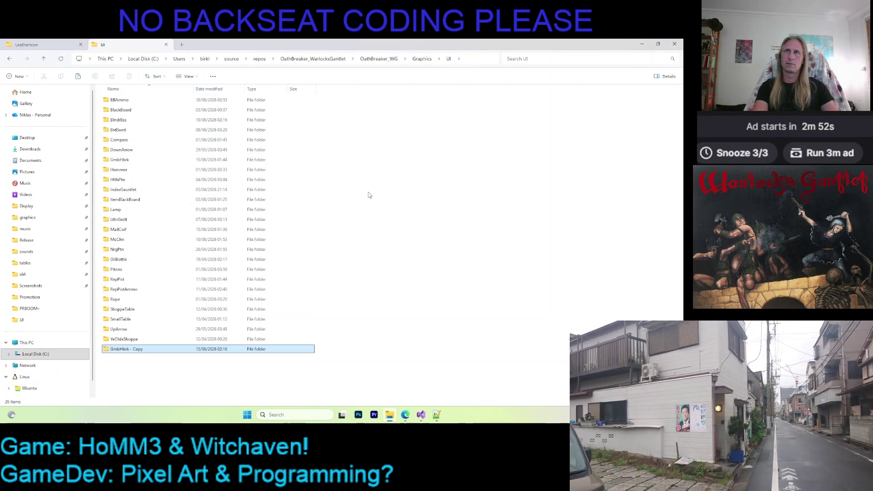
{"action": "key", "text": "F2"}
{"action": "type", "text": "Lth"}
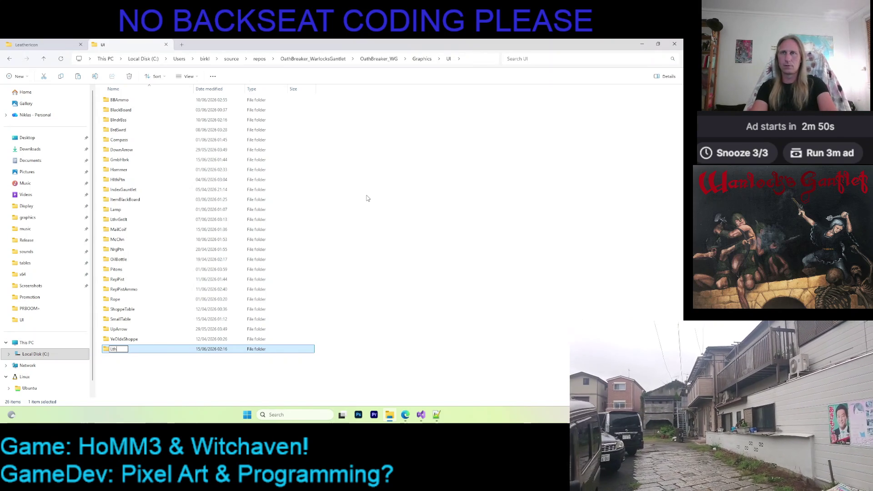
{"action": "type", "text": "rBoots"}
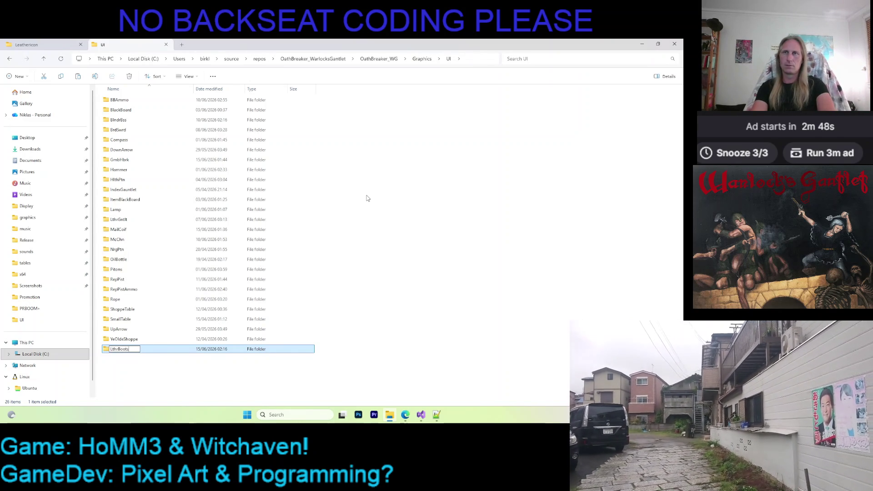
{"action": "key", "text": "Return"}
Delete the old GmbHbrkIcon.KMF from LthrBoots\S_01\D_01_FWD_FWD.
{"action": "key", "text": "Return"}
{"action": "key", "text": "Down"}
{"action": "key", "text": "Return"}
{"action": "key", "text": "Down"}
{"action": "key", "text": "Return"}
{"action": "key", "text": "Down"}
{"action": "key", "text": "Delete"}
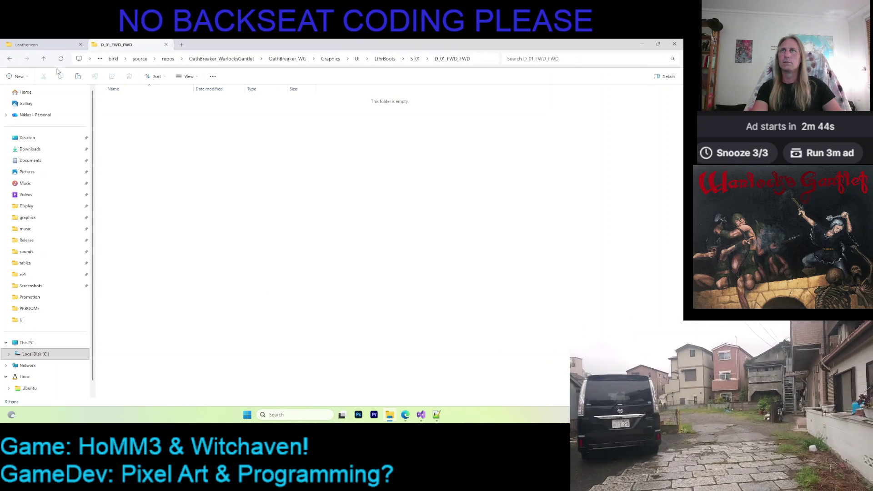
Paste LeatherIcon.KMF into the emptied D_01_FWD_FWD folder.
{"action": "key", "text": "ctrl+Tab"}
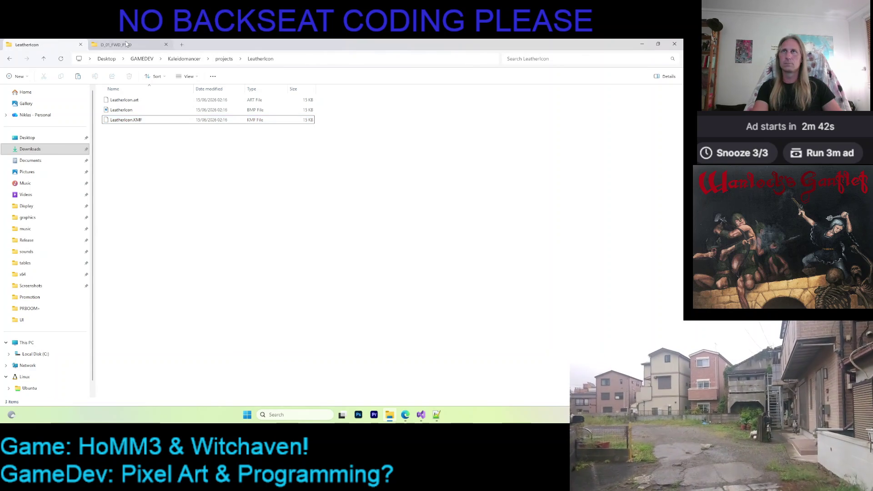
{"action": "left_click", "coordinate": [126, 44]}
{"action": "key", "text": "ctrl+v"}
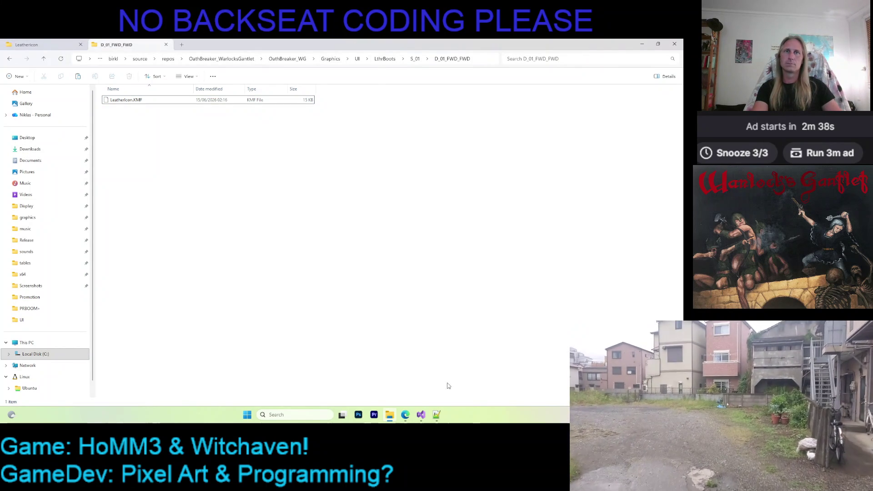
{"action": "left_click", "coordinate": [421, 415]}
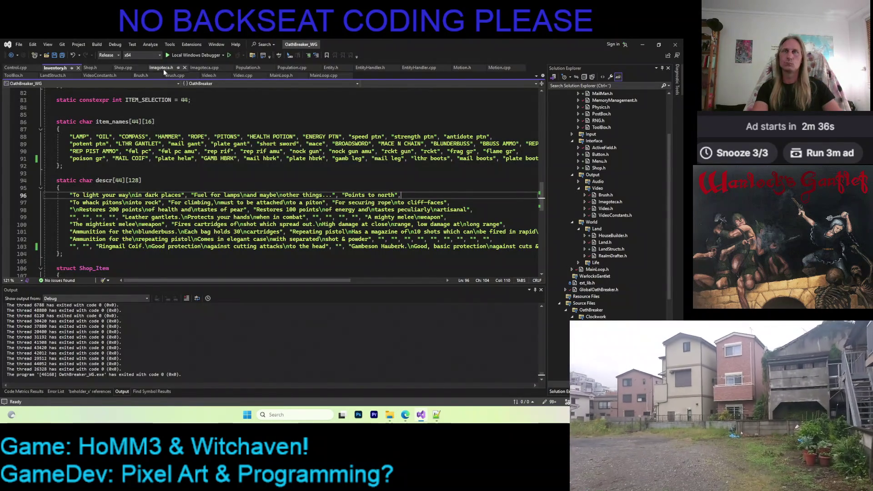
In Shop.cpp, replace NrgPtn with LthrBoots in the SI_LEATHER_BOOTS entry and save.
{"action": "left_click", "coordinate": [124, 70]}
{"action": "double_click", "coordinate": [160, 153]}
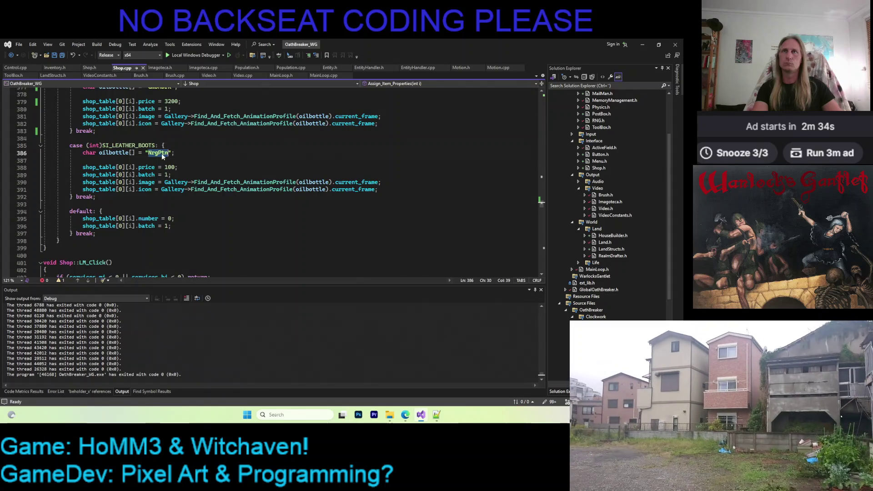
{"action": "type", "text": "Lt"}
{"action": "type", "text": "s"}
{"action": "key", "text": "ctrl+s"}
Trim digits from the leather boots price on the next line and save Shop.cpp.
{"action": "key", "text": "Down"}
{"action": "key", "text": "Down"}
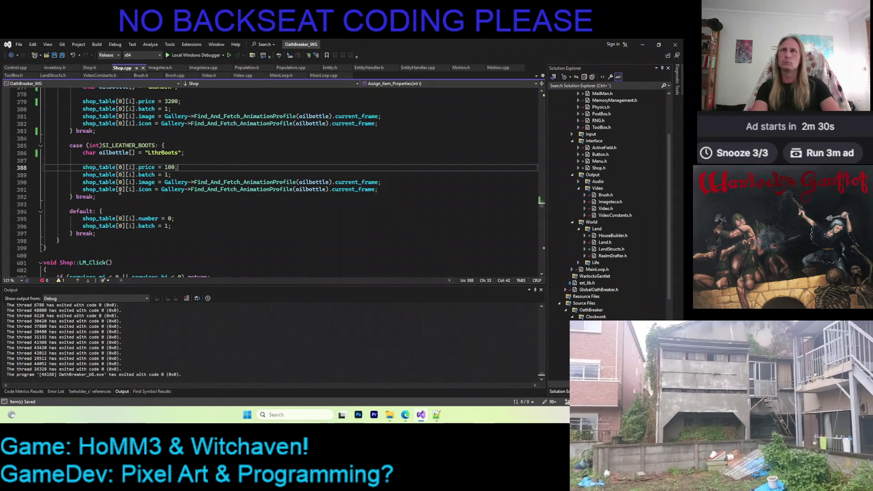
{"action": "key", "text": "Left"}
{"action": "key", "text": "BackSpace"}
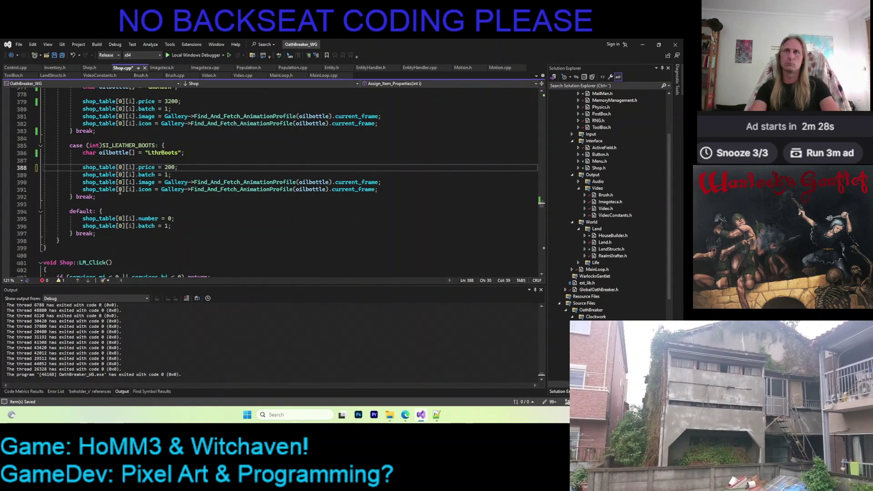
{"action": "type", "text": "6"}
{"action": "key", "text": "ctrl+s"}
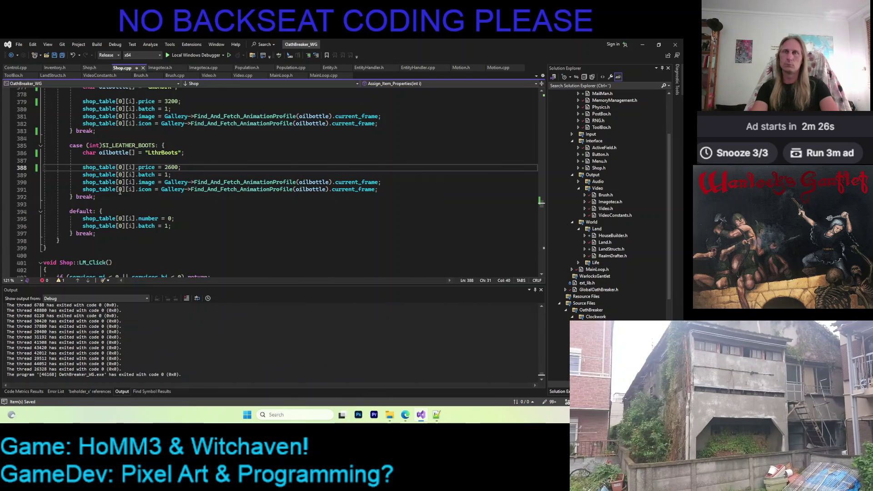
{"action": "key", "text": "BackSpace"}
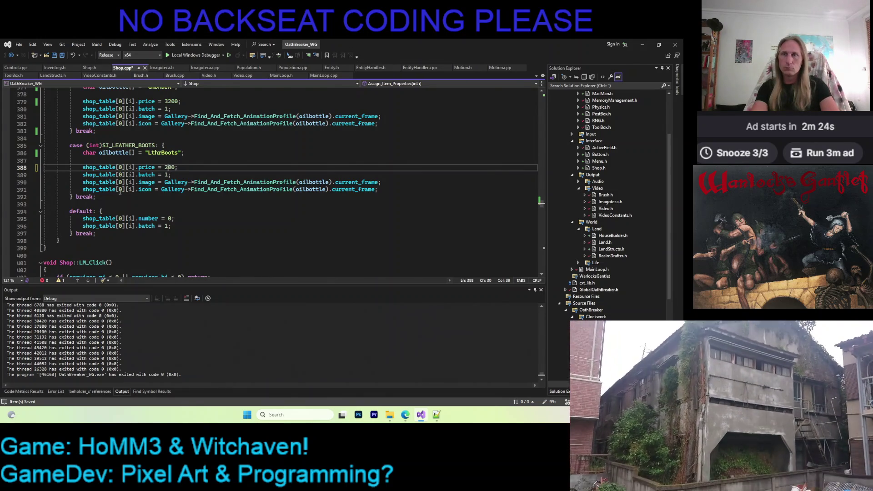
{"action": "type", "text": "45"}
{"action": "key", "text": "ctrl+s"}
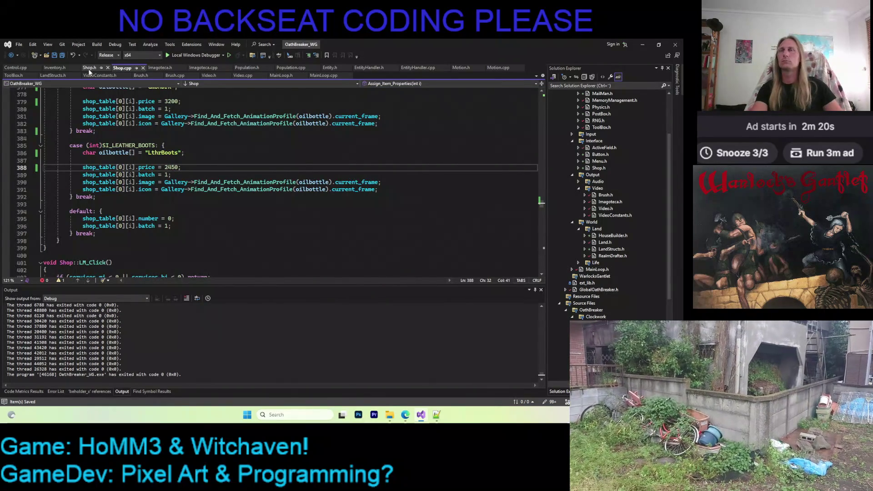
{"action": "mouse_move", "coordinate": [132, 145]}
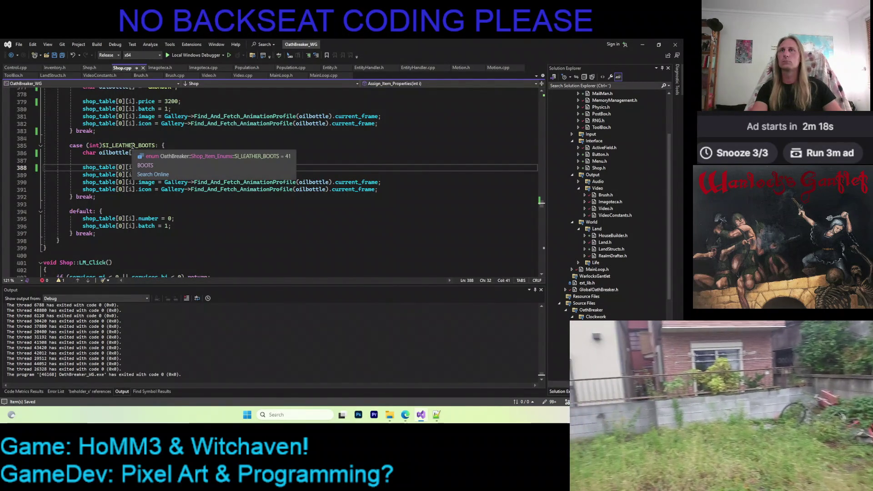
{"action": "scroll", "coordinate": [132, 146], "scroll_direction": "up", "scroll_amount": 4}
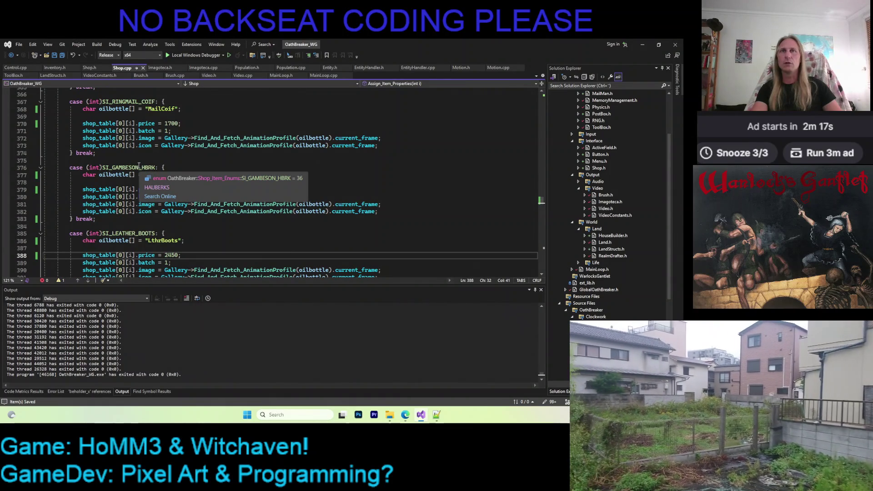
In Inventory.h, start a boots description reading "Leather Boots" in the empty slot on line 103.
{"action": "left_click", "coordinate": [62, 69]}
{"action": "scroll", "coordinate": [335, 272], "scroll_direction": "down", "scroll_amount": 3}
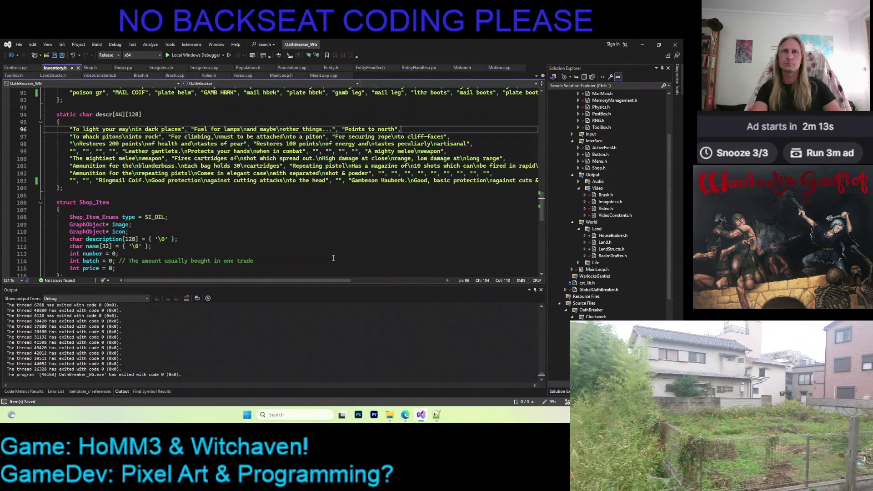
{"action": "left_click_drag", "start_coordinate": [304, 281], "coordinate": [400, 280]}
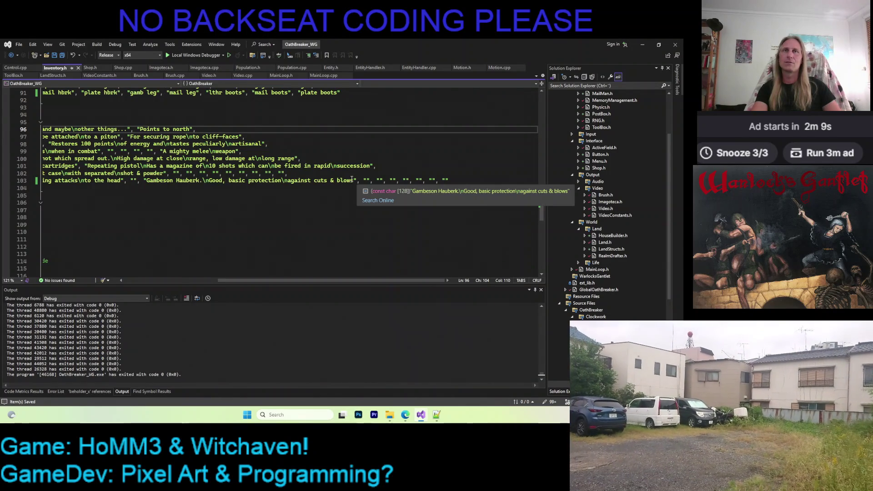
{"action": "left_click", "coordinate": [366, 180]}
{"action": "left_click", "coordinate": [379, 181]}
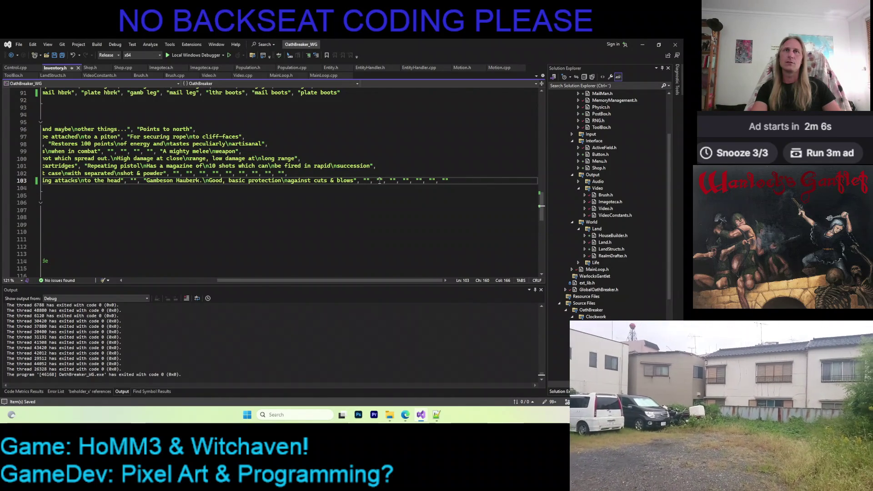
{"action": "left_click", "coordinate": [418, 181]}
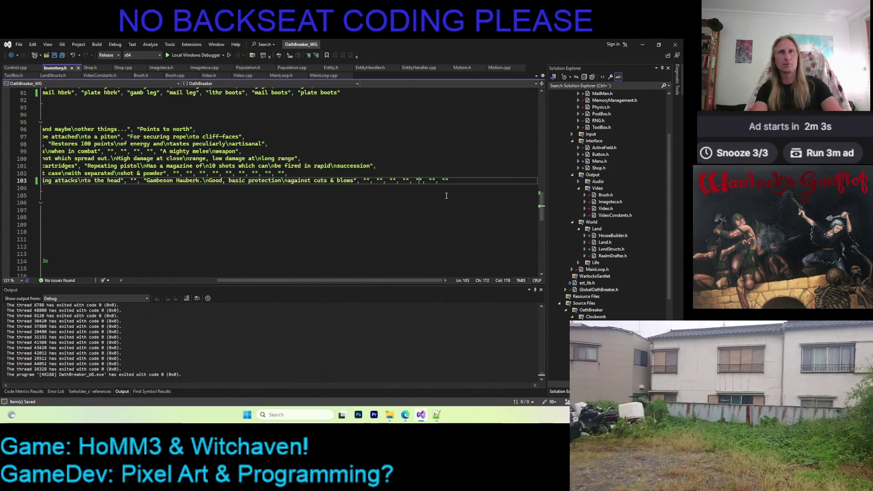
{"action": "key", "text": "Return"}
{"action": "type", "text": "\""}
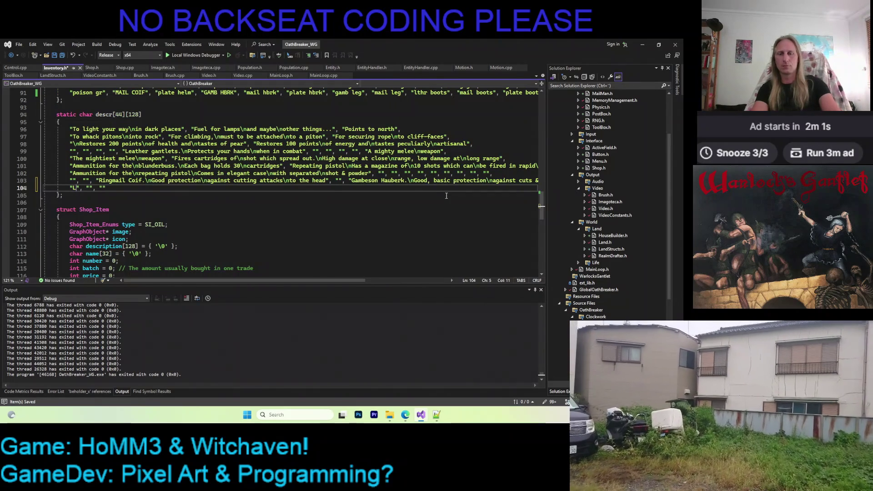
{"action": "type", "text": "Leather Boots\\n"}
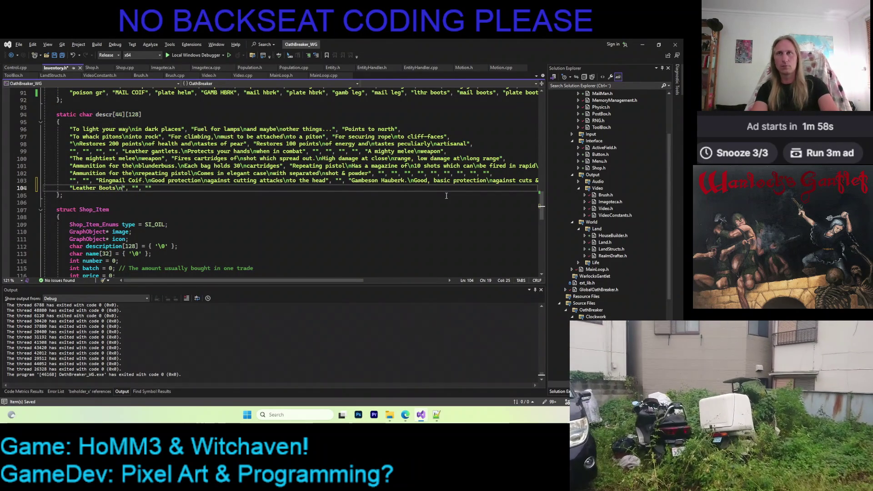
{"action": "key", "text": "ctrl+s"}
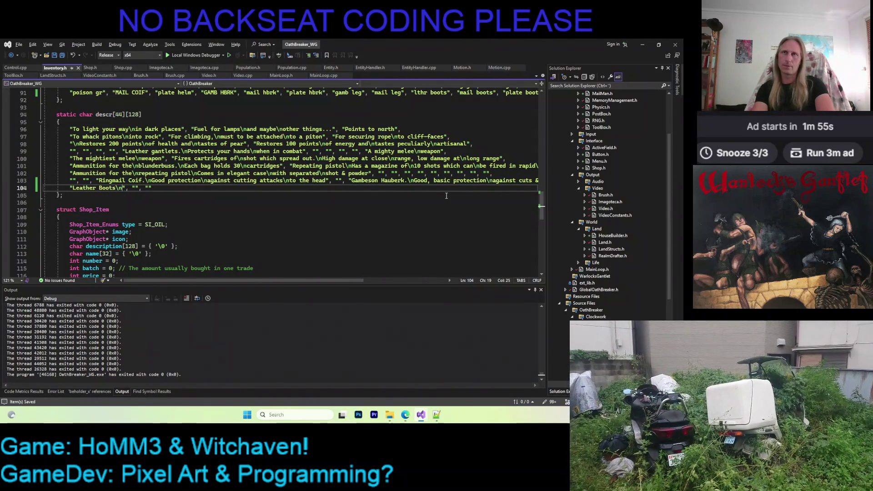
Complete the second description line as "Comfy & protective", fix the typos, and save.
{"action": "type", "text": "Comf"}
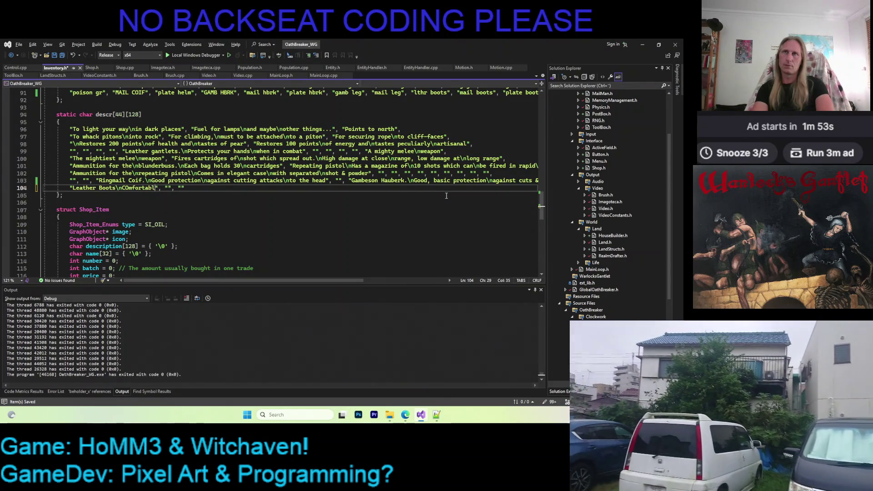
{"action": "key", "text": "BackSpace"}
{"action": "key", "text": "BackSpace"}
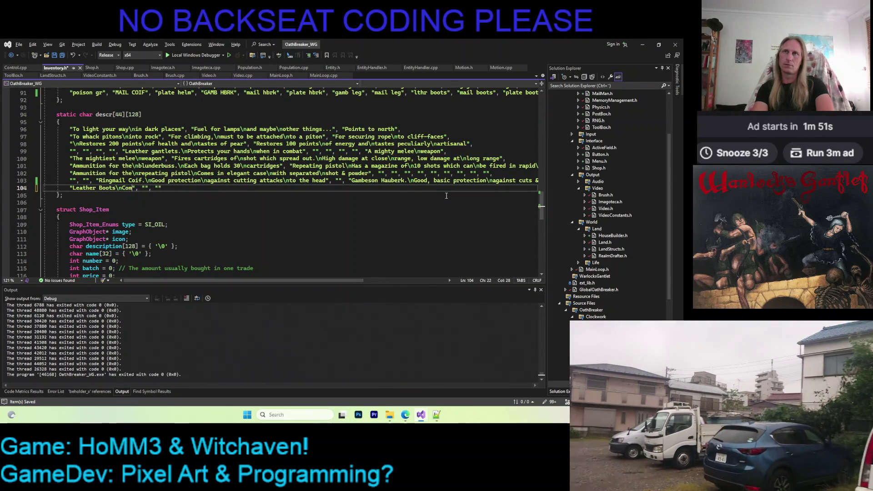
{"action": "type", "text": "fortable"}
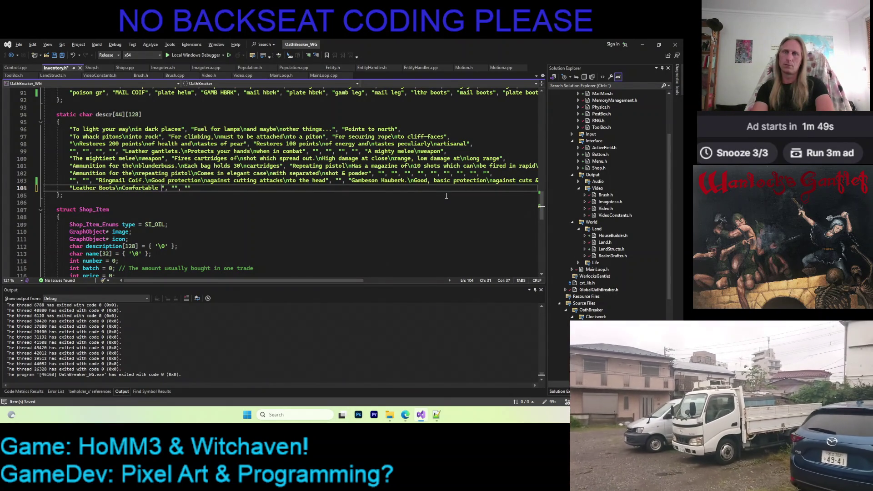
{"action": "key", "text": "BackSpace"}
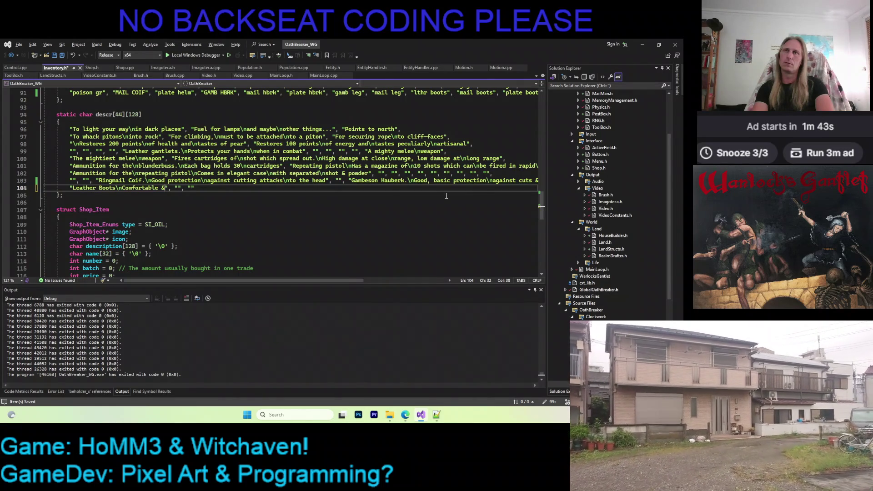
{"action": "type", "text": "& P"}
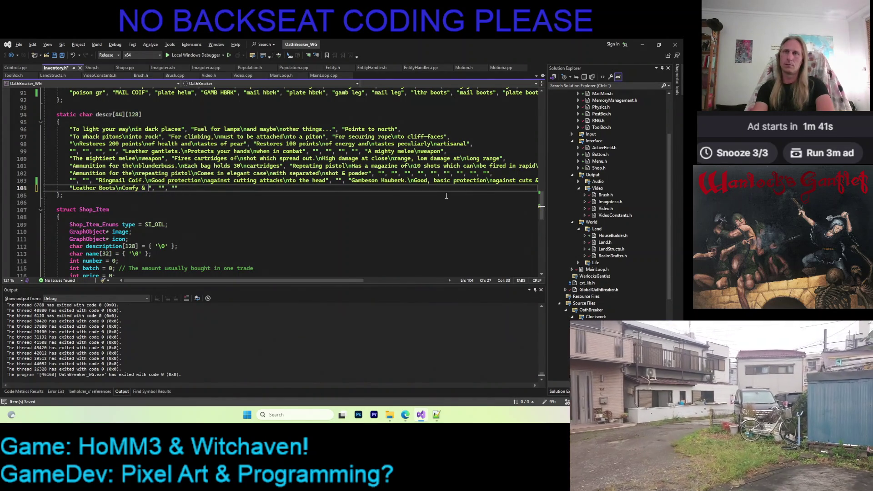
{"action": "key", "text": "BackSpace"}
{"action": "type", "text": "protective"}
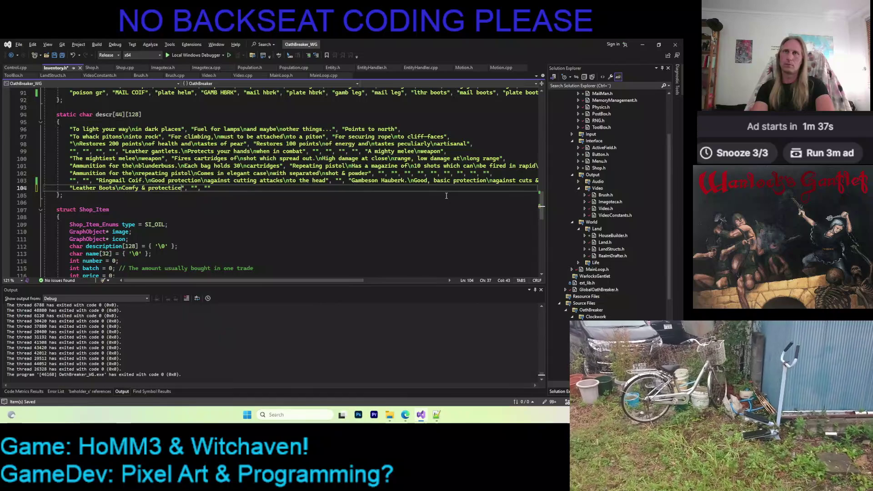
{"action": "key", "text": "ctrl+s"}
Uppercase the item name on line 91 to LTHR BOOTS, save, and build and run the game.
{"action": "scroll", "coordinate": [443, 197], "scroll_direction": "up", "scroll_amount": 3}
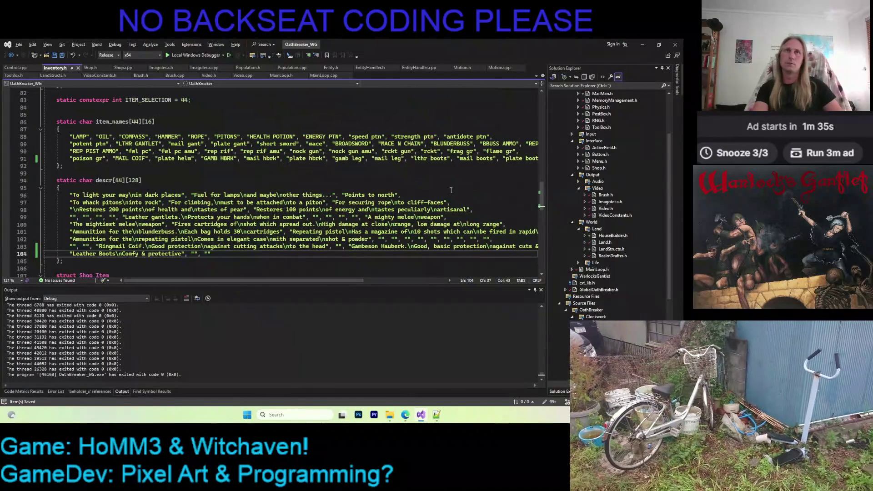
{"action": "left_click_drag", "start_coordinate": [415, 160], "coordinate": [438, 159]}
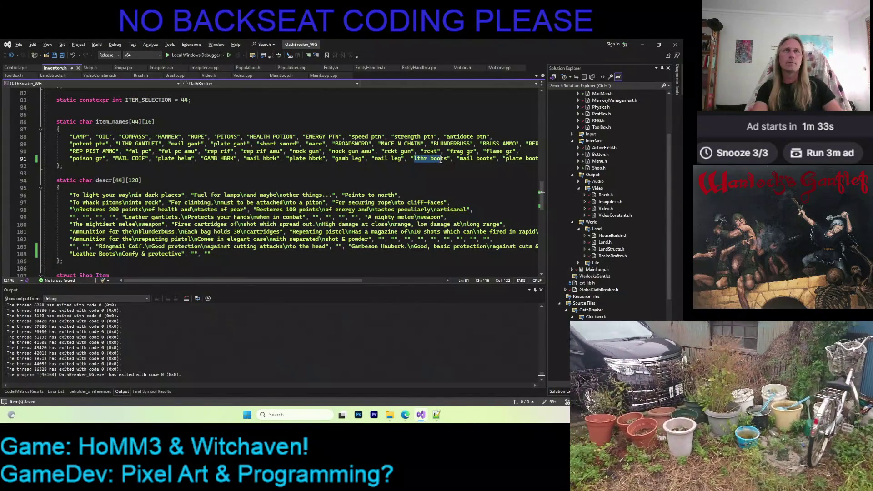
{"action": "key", "text": "ctrl+shift+u"}
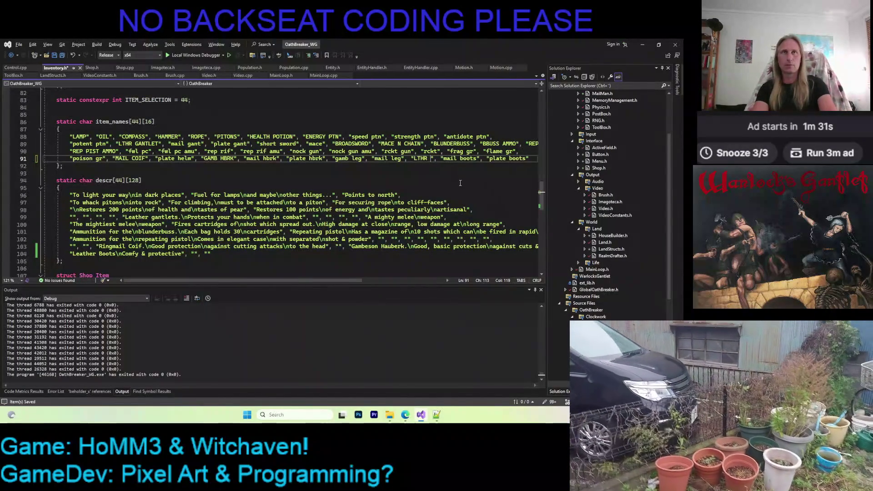
{"action": "key", "text": "ctrl+s"}
{"action": "key", "text": "F5"}
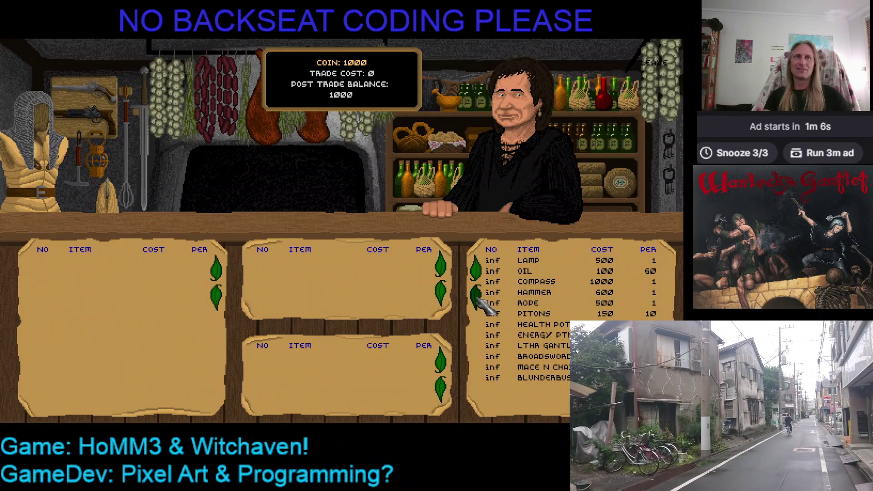
In the shop, check that the LTHR BOOTS card reads "Leather Boots, Comfy & protective", then close the trade screen.
{"action": "left_click", "coordinate": [476, 297]}
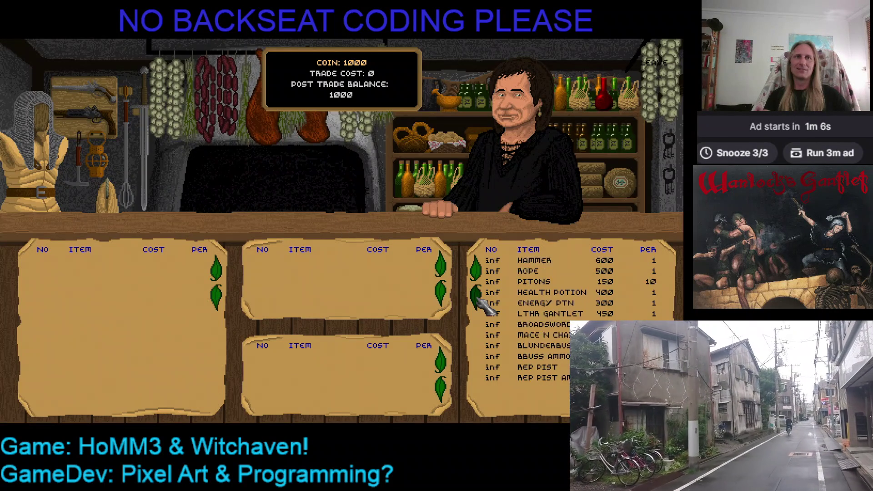
{"action": "left_click", "coordinate": [475, 296]}
{"action": "mouse_move", "coordinate": [510, 360]}
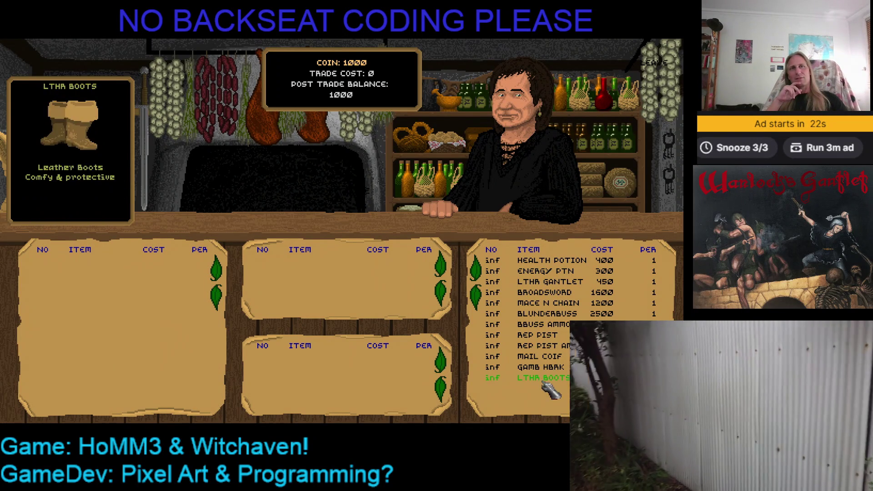
{"action": "left_click", "coordinate": [481, 268]}
{"action": "left_click", "coordinate": [481, 268]}
{"action": "left_click", "coordinate": [481, 268]}
{"action": "left_click", "coordinate": [481, 268]}
{"action": "left_click", "coordinate": [481, 268]}
{"action": "left_click", "coordinate": [481, 268]}
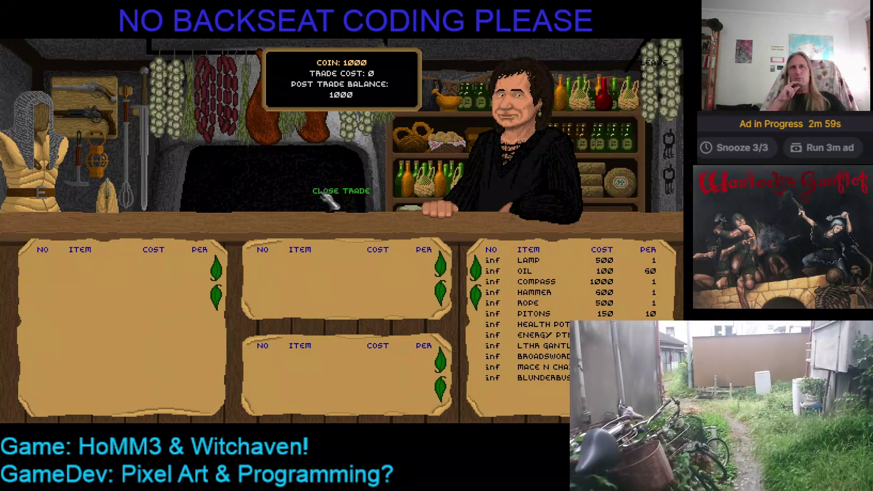
{"action": "left_click", "coordinate": [655, 63]}
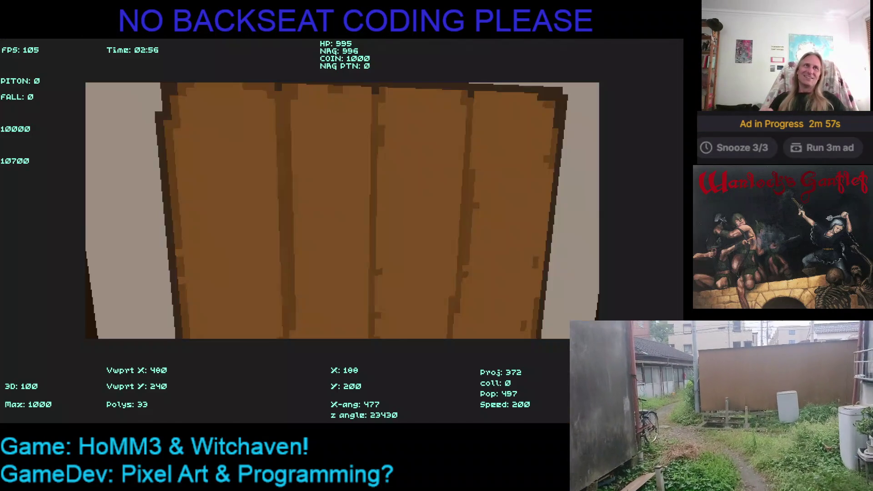
Quit the game and open UI\YeOldeShoppe\S_01\D_01_FWD_FWD in File Explorer.
{"action": "key", "text": "Escape"}
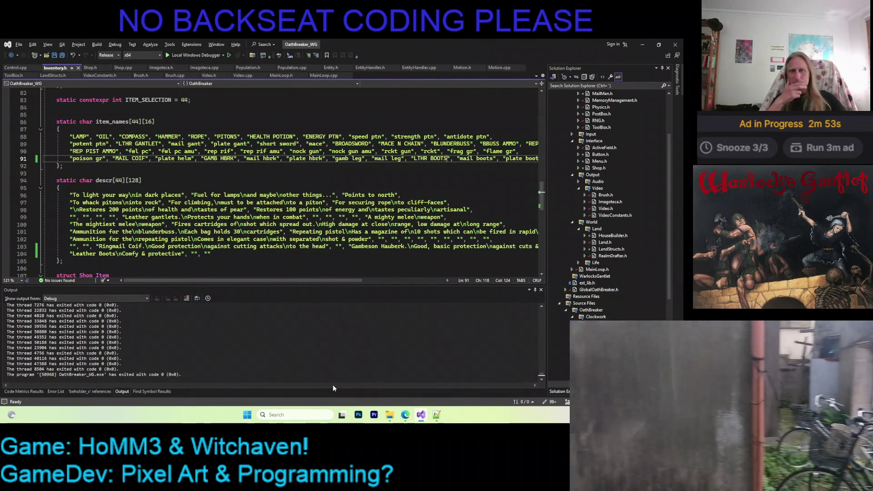
{"action": "left_click", "coordinate": [390, 415]}
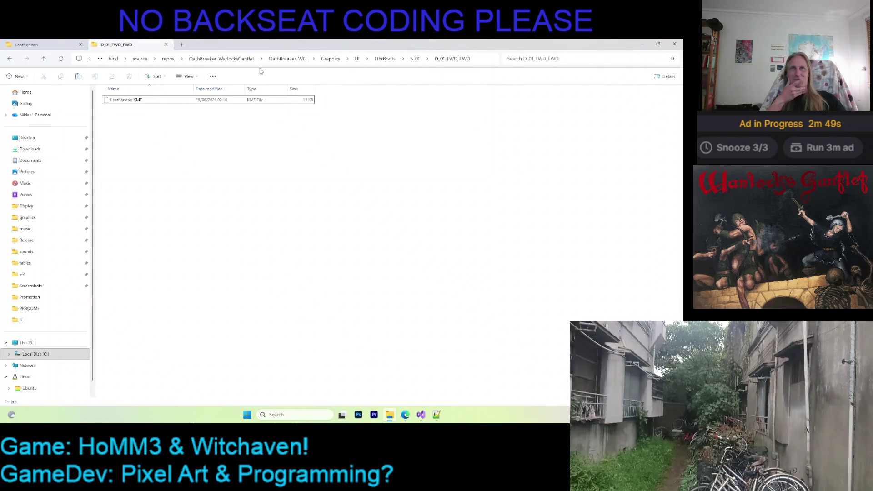
{"action": "left_click", "coordinate": [357, 59]}
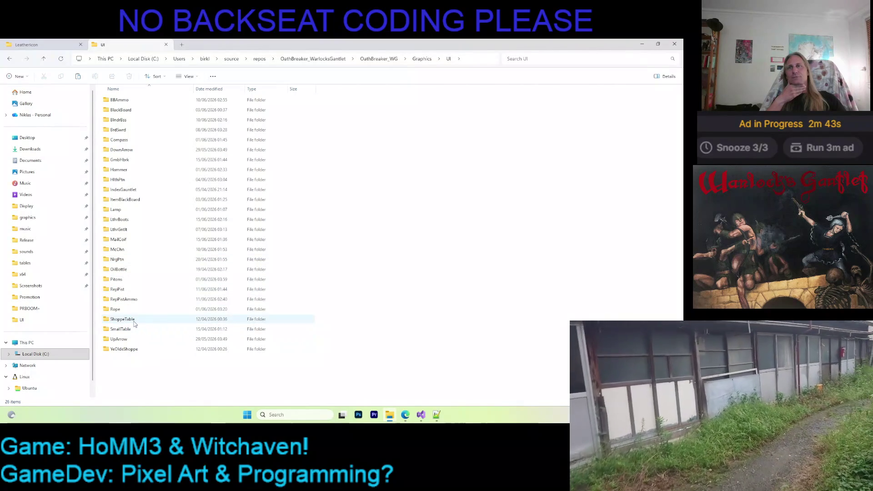
{"action": "double_click", "coordinate": [132, 350]}
{"action": "double_click", "coordinate": [120, 102]}
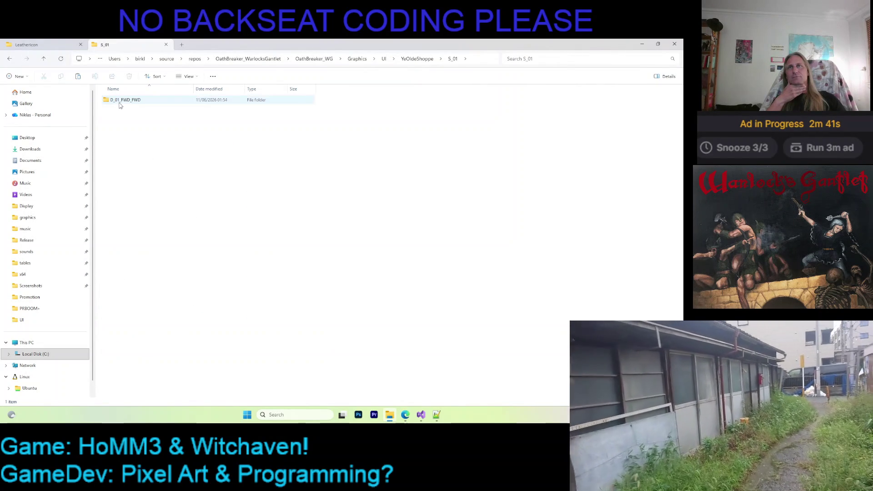
{"action": "double_click", "coordinate": [120, 101]}
In the other folder tab, go up to the Kaleidomancer folder and launch Kaleidomancer.
{"action": "key", "text": "ctrl+Tab"}
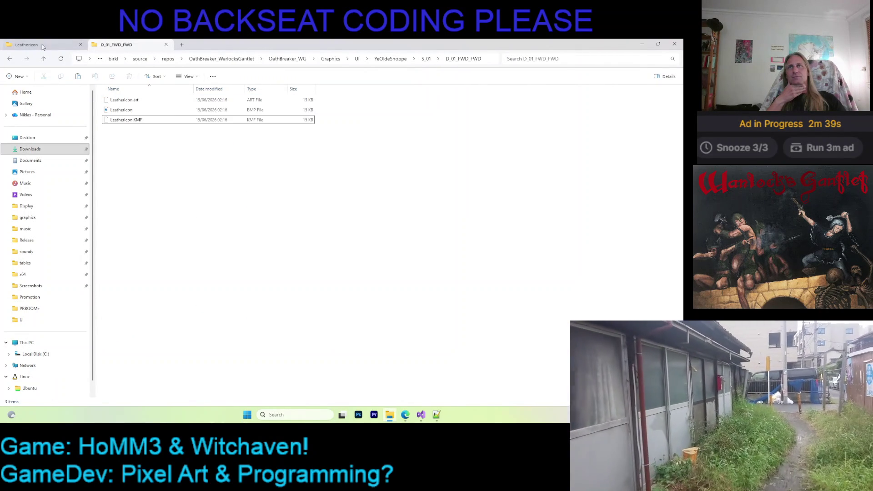
{"action": "key", "text": "alt+Up"}
{"action": "key", "text": "alt+Up"}
{"action": "double_click", "coordinate": [142, 229]}
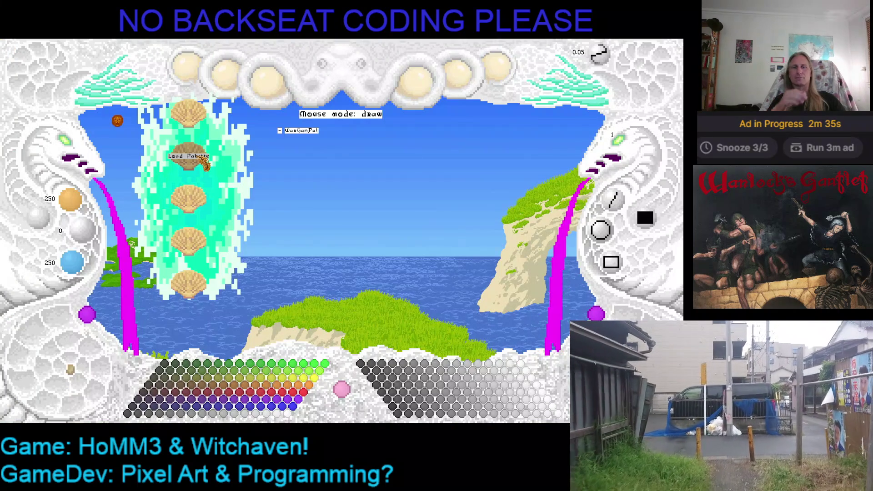
Load the shop counter image from the saved projects list.
{"action": "left_click", "coordinate": [500, 73]}
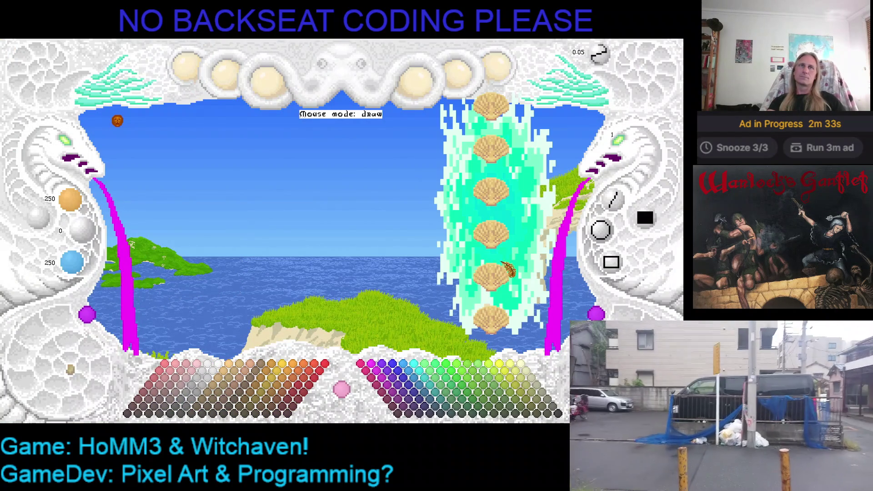
{"action": "left_click", "coordinate": [513, 148]}
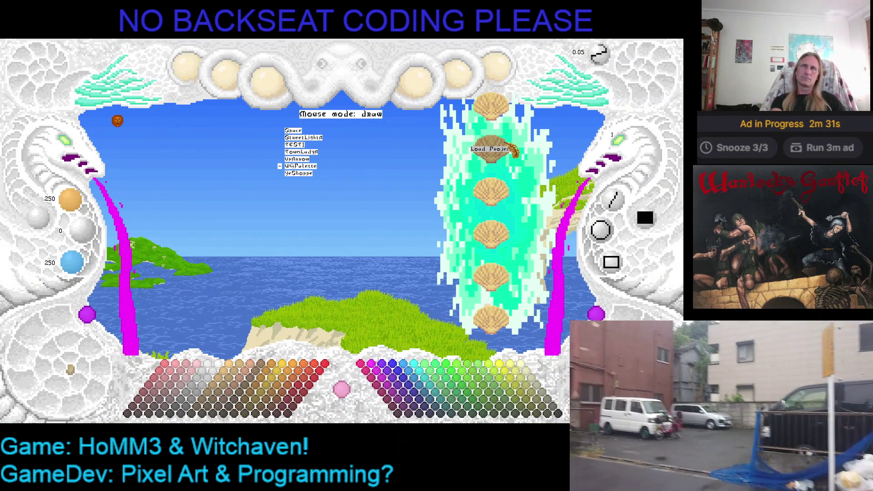
{"action": "scroll", "coordinate": [512, 150], "scroll_direction": "up", "scroll_amount": 4}
{"action": "scroll", "coordinate": [513, 150], "scroll_direction": "up", "scroll_amount": 5}
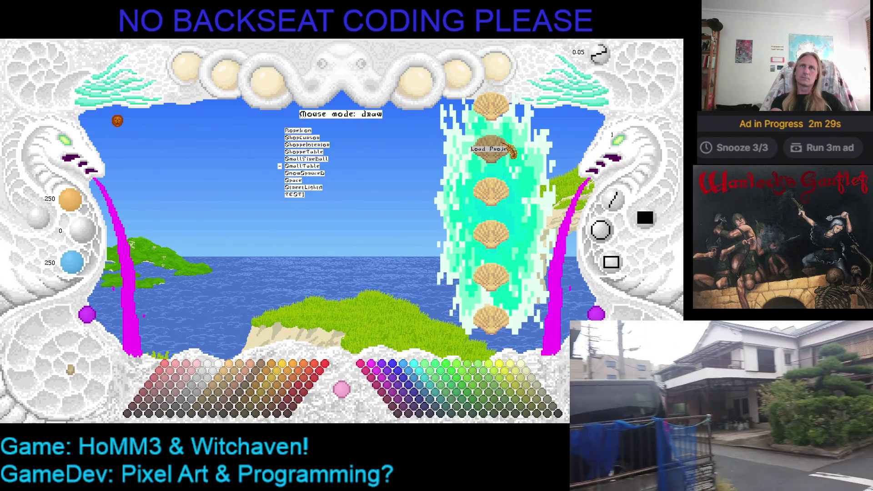
{"action": "left_click", "coordinate": [513, 150]}
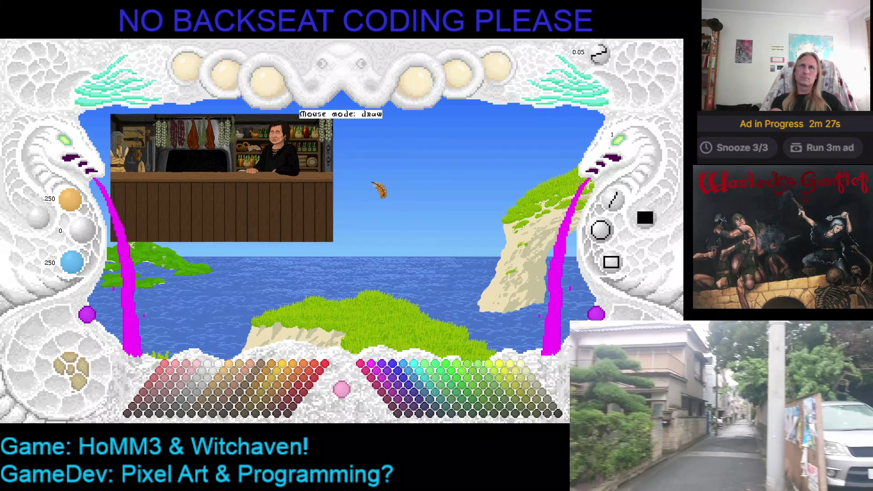
Cycle the lower-left image toggle until the sheet of potion bottles, mortars and jug is showing.
{"action": "left_click", "coordinate": [84, 386]}
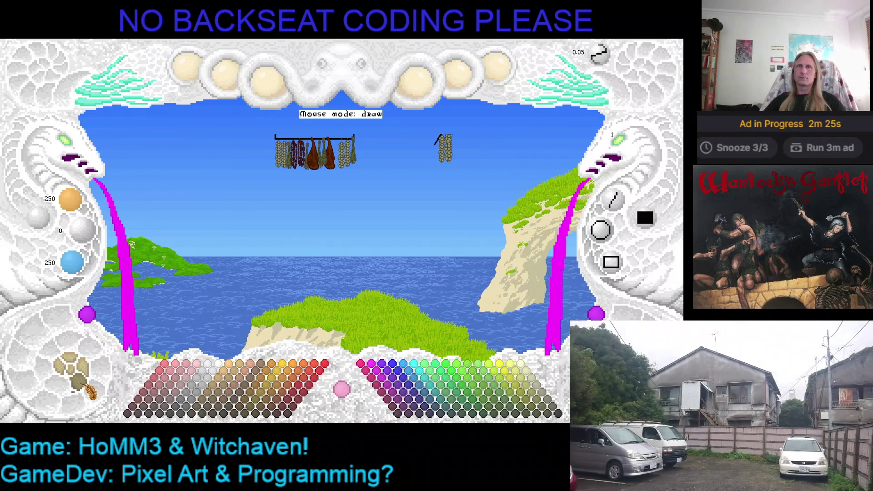
{"action": "left_click", "coordinate": [85, 387]}
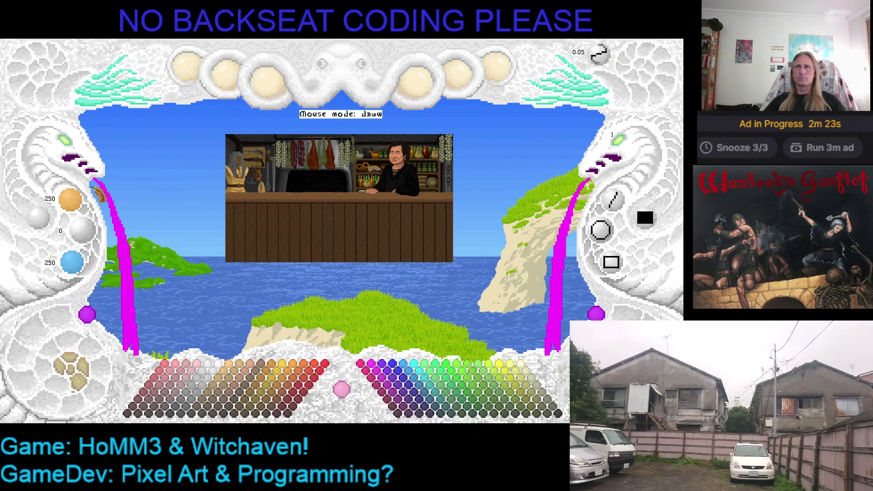
{"action": "left_click", "coordinate": [69, 147]}
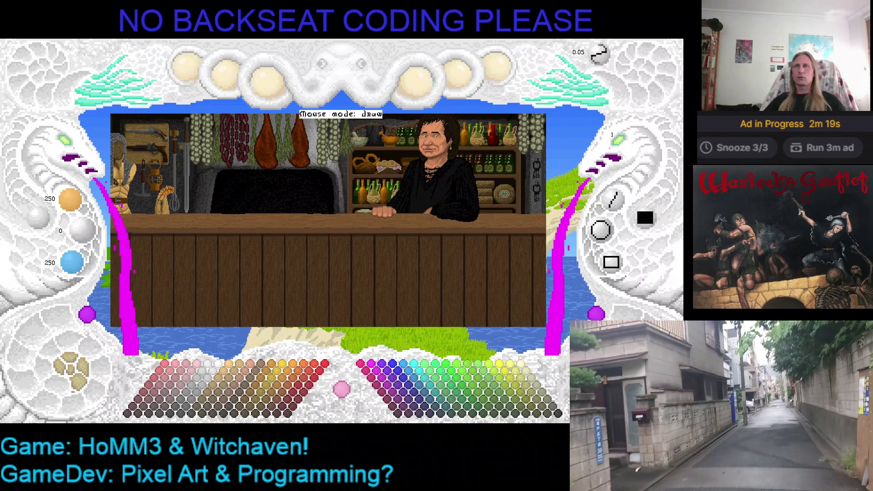
{"action": "left_click", "coordinate": [68, 146]}
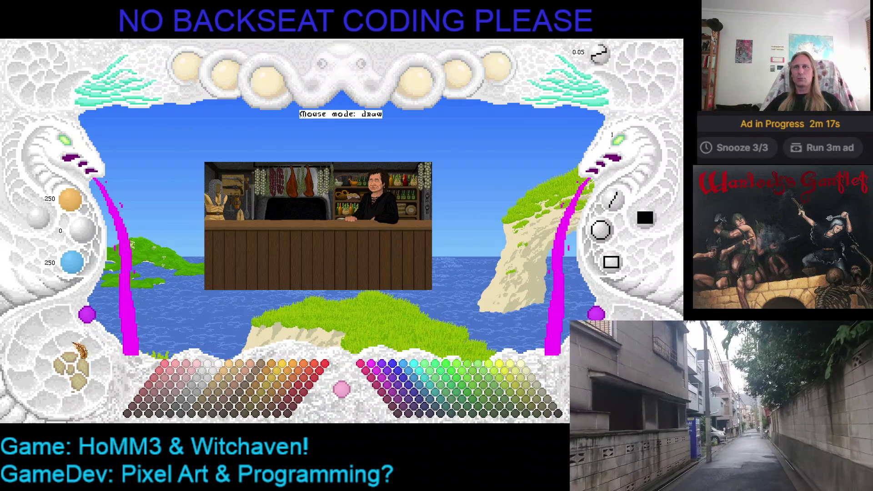
{"action": "left_click", "coordinate": [81, 380]}
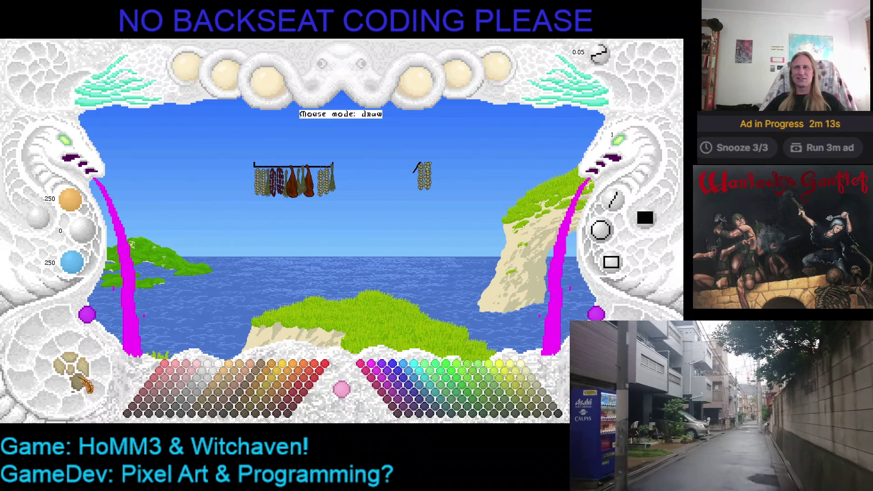
{"action": "left_click", "coordinate": [84, 384]}
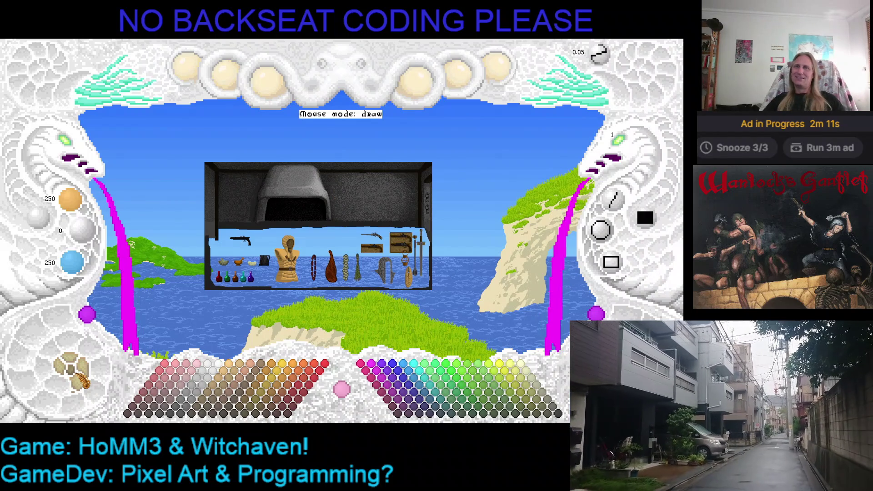
{"action": "left_click", "coordinate": [82, 380]}
{"action": "left_click", "coordinate": [82, 378]}
{"action": "left_click", "coordinate": [86, 376]}
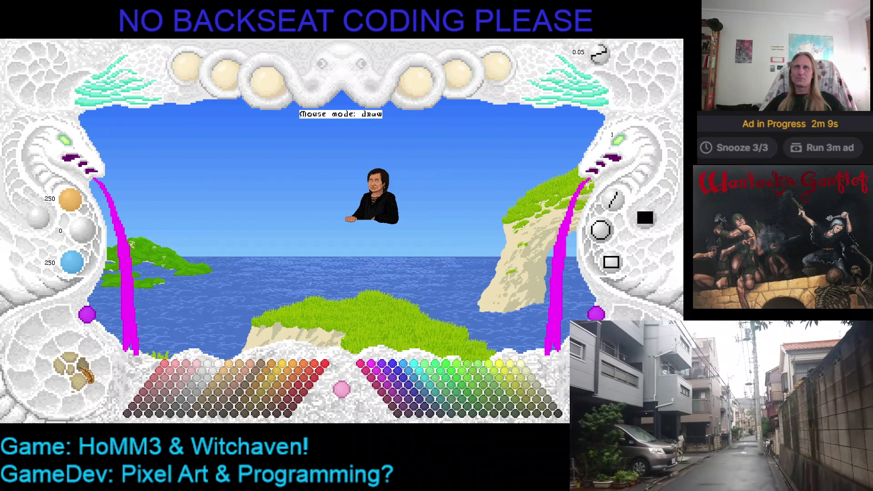
{"action": "left_click", "coordinate": [87, 376]}
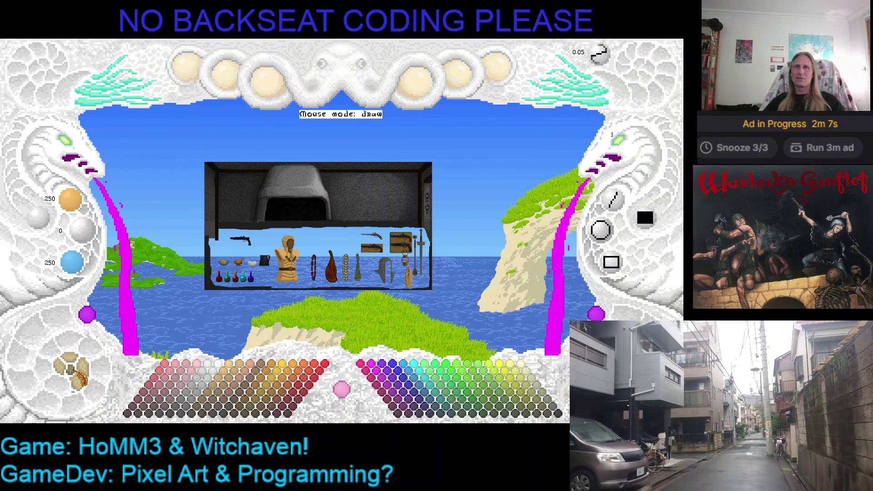
{"action": "scroll", "coordinate": [237, 247], "scroll_direction": "up", "scroll_amount": 5}
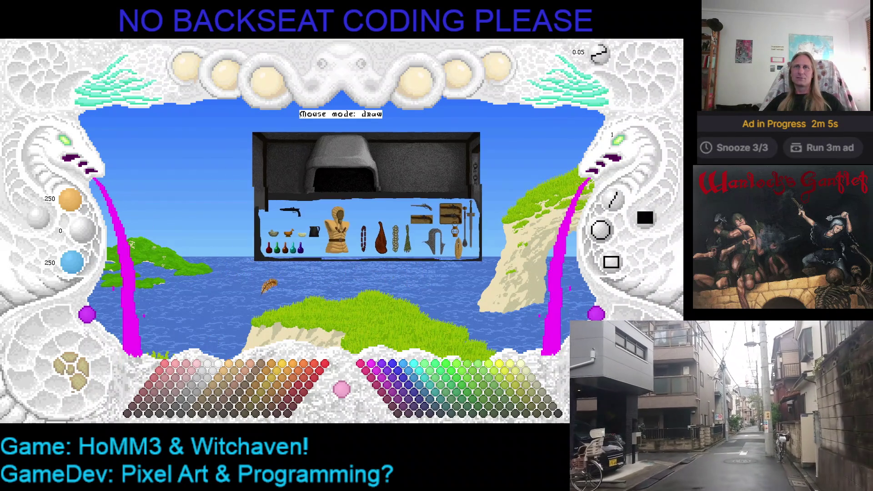
{"action": "scroll", "coordinate": [238, 246], "scroll_direction": "down", "scroll_amount": 5}
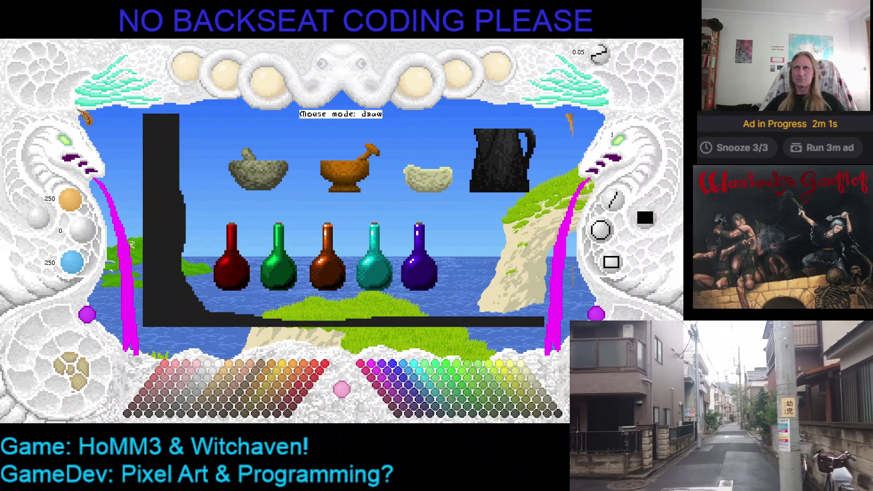
Capture the green, red and orange potion bottles as separate snippets.
{"action": "key", "text": "d"}
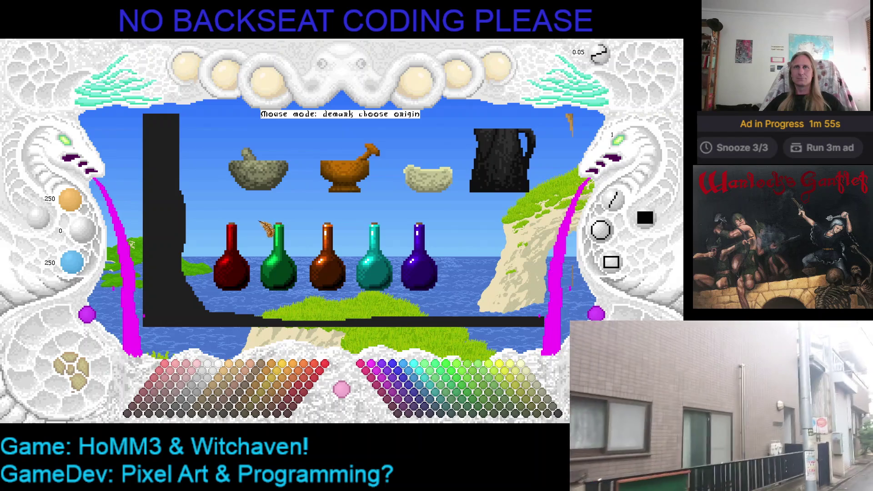
{"action": "left_click", "coordinate": [258, 222]}
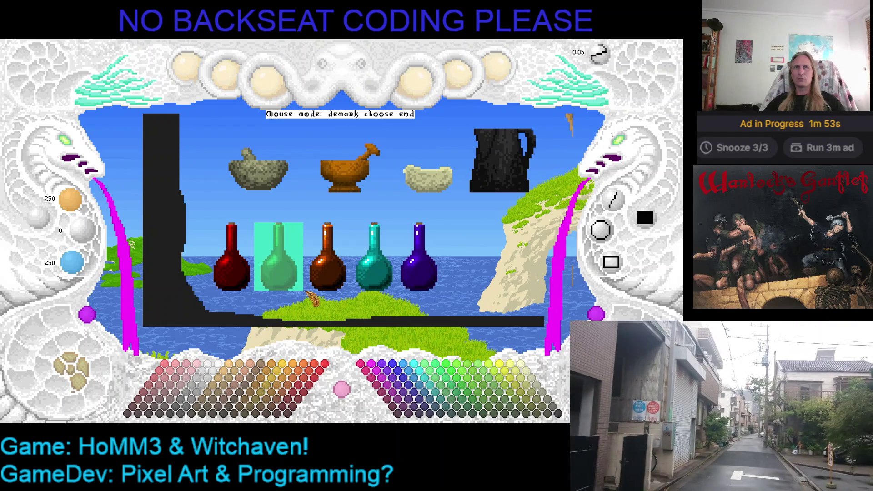
{"action": "left_click", "coordinate": [305, 291]}
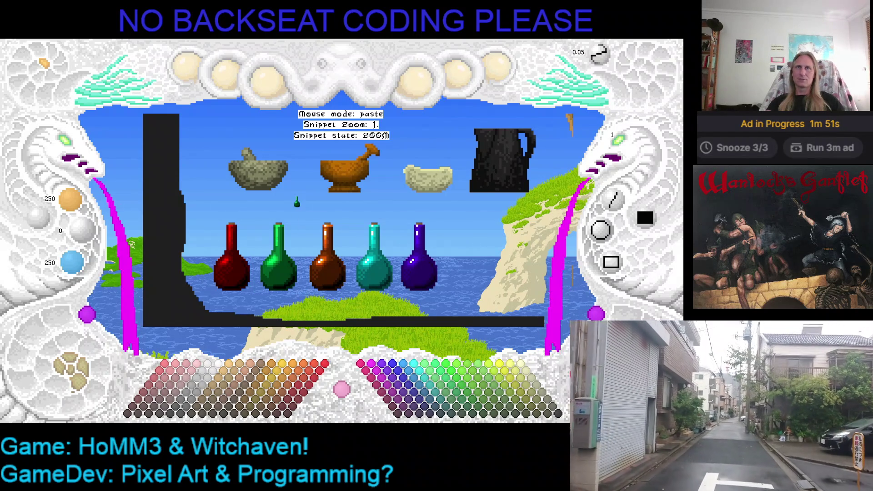
{"action": "key", "text": "Escape"}
{"action": "key", "text": "d"}
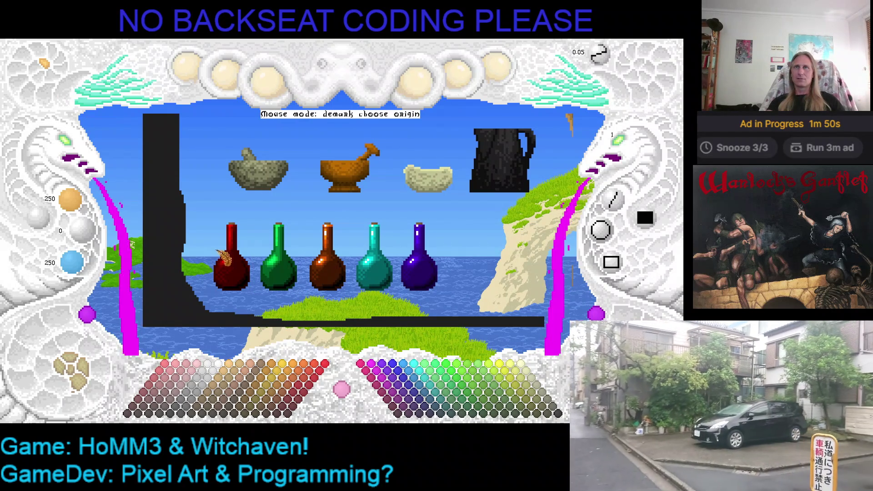
{"action": "left_click", "coordinate": [208, 221]}
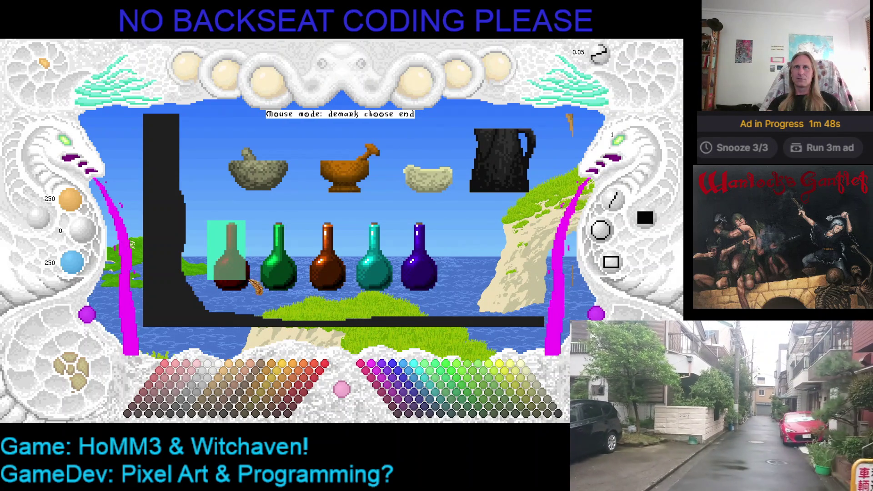
{"action": "left_click", "coordinate": [255, 291]}
{"action": "key", "text": "Return"}
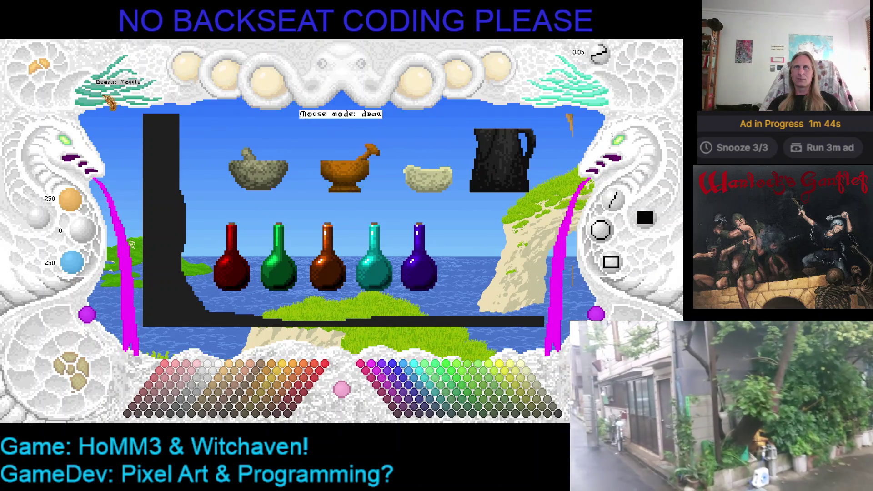
{"action": "key", "text": "d"}
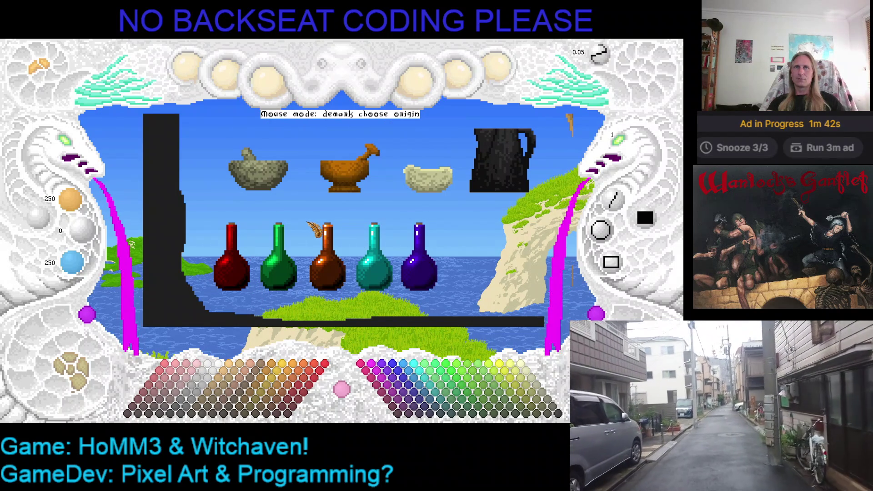
{"action": "left_click", "coordinate": [305, 222]}
{"action": "left_click", "coordinate": [366, 308]}
{"action": "key", "text": "Return"}
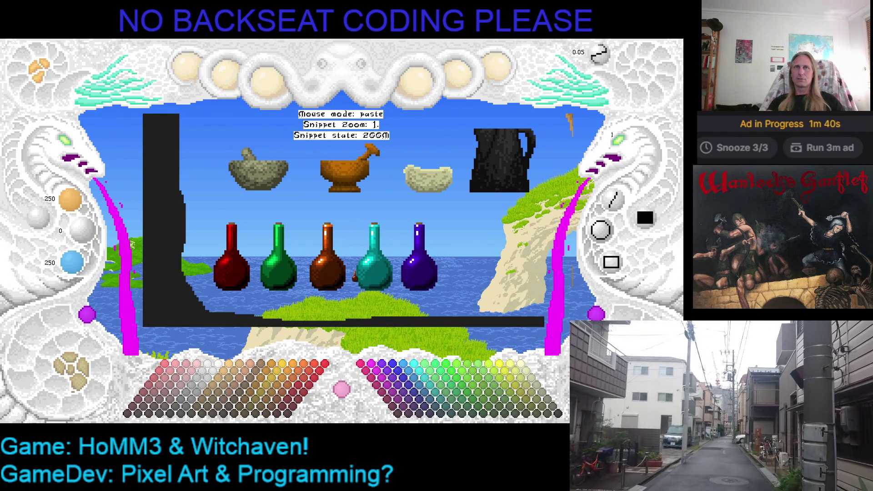
{"action": "key", "text": "Return"}
Capture the cyan and blue bottles as snippets, then bring up the project load list.
{"action": "key", "text": "d"}
{"action": "left_click", "coordinate": [352, 220]}
{"action": "left_click", "coordinate": [395, 292]}
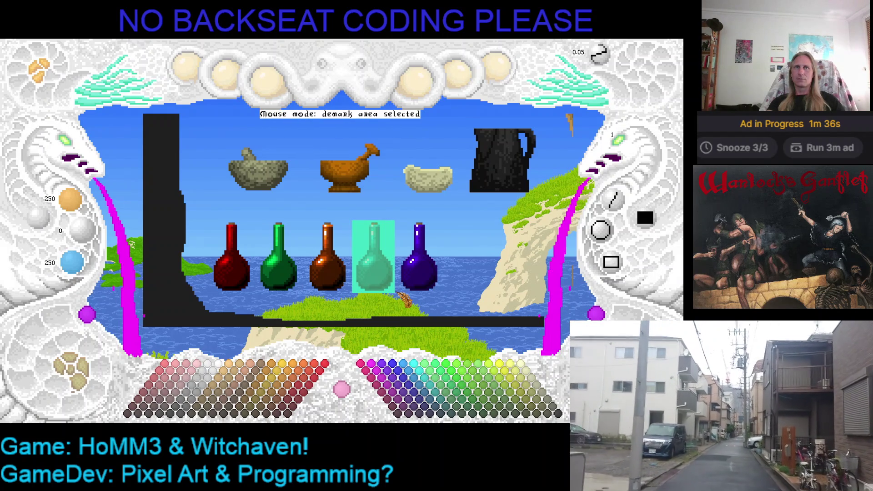
{"action": "key", "text": "Return"}
{"action": "key", "text": "Return"}
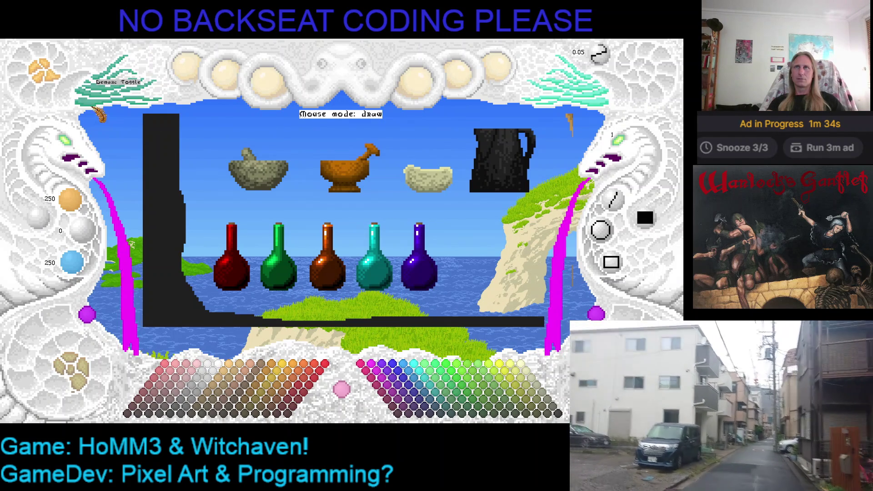
{"action": "key", "text": "d"}
{"action": "left_click", "coordinate": [400, 223]}
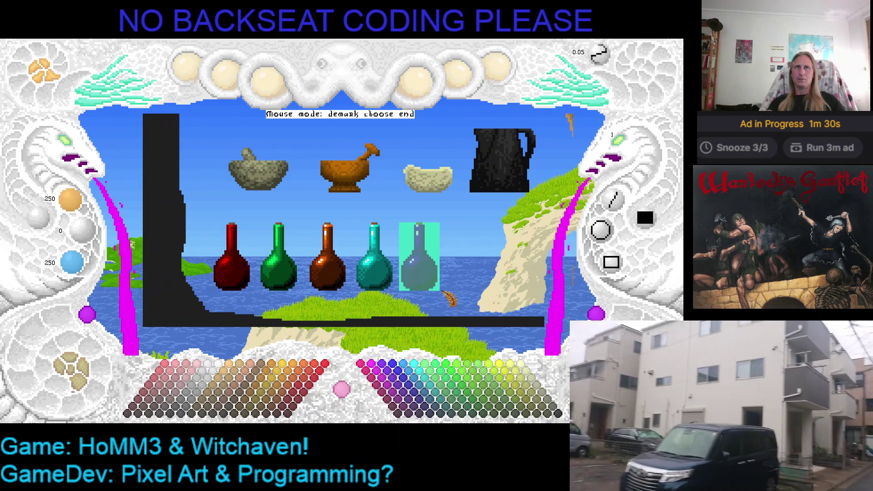
{"action": "left_click", "coordinate": [442, 293]}
{"action": "key", "text": "Return"}
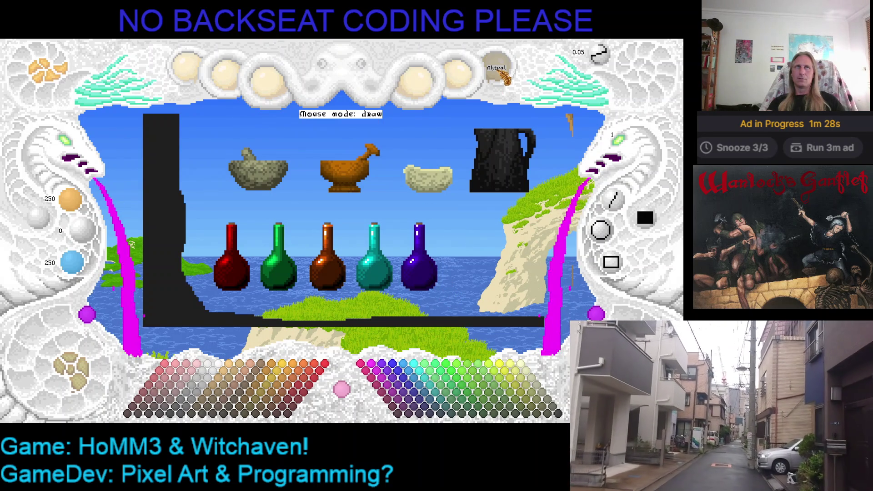
{"action": "left_click", "coordinate": [496, 71]}
{"action": "left_click", "coordinate": [507, 159]}
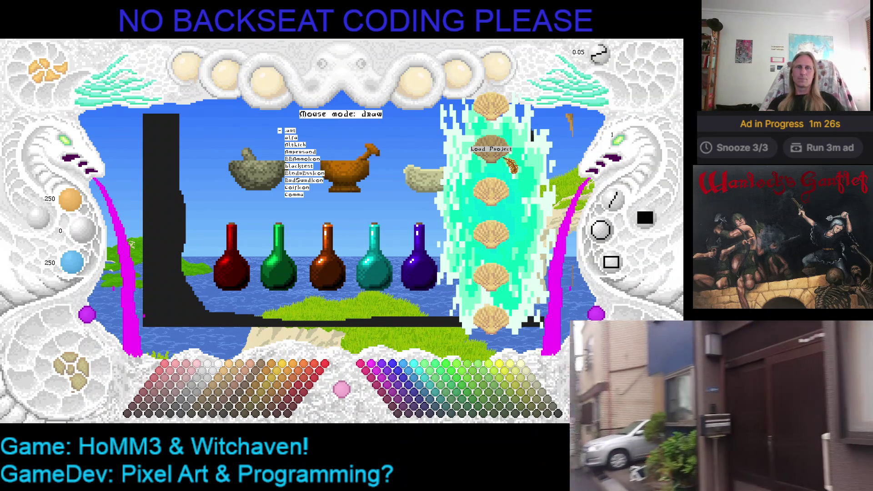
Load a project from the list and mark a box around its large green bottle.
{"action": "scroll", "coordinate": [510, 166], "scroll_direction": "down", "scroll_amount": 9}
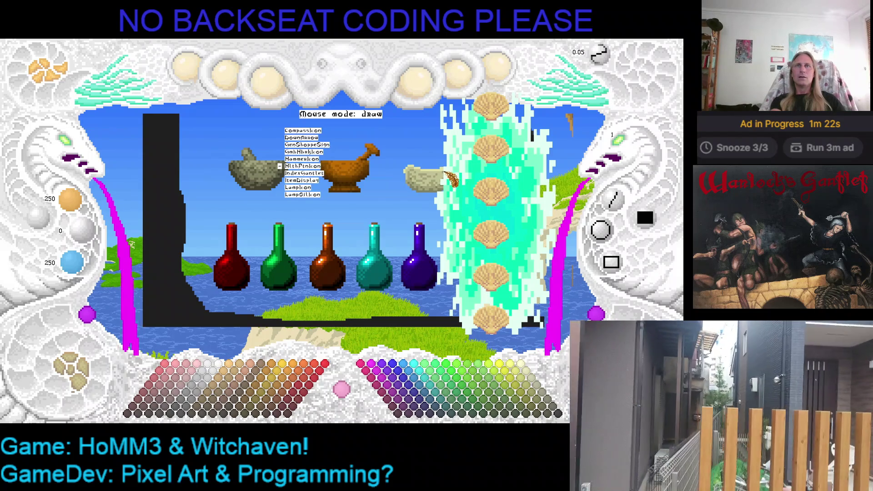
{"action": "scroll", "coordinate": [449, 177], "scroll_direction": "down", "scroll_amount": 10}
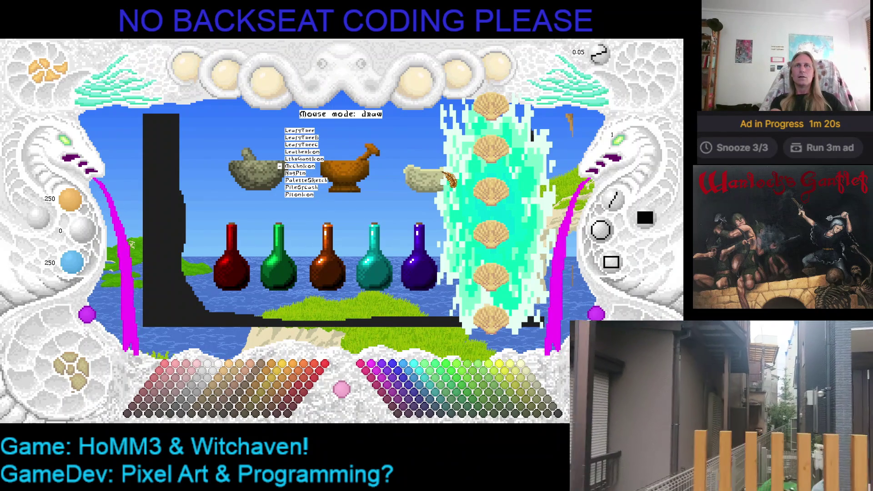
{"action": "scroll", "coordinate": [449, 178], "scroll_direction": "down", "scroll_amount": 9}
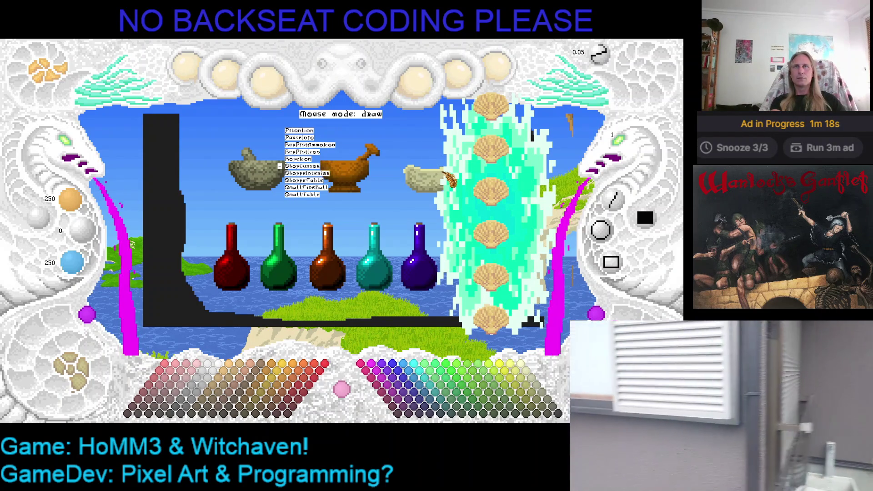
{"action": "scroll", "coordinate": [449, 179], "scroll_direction": "down", "scroll_amount": 9}
{"action": "scroll", "coordinate": [449, 179], "scroll_direction": "down", "scroll_amount": 2}
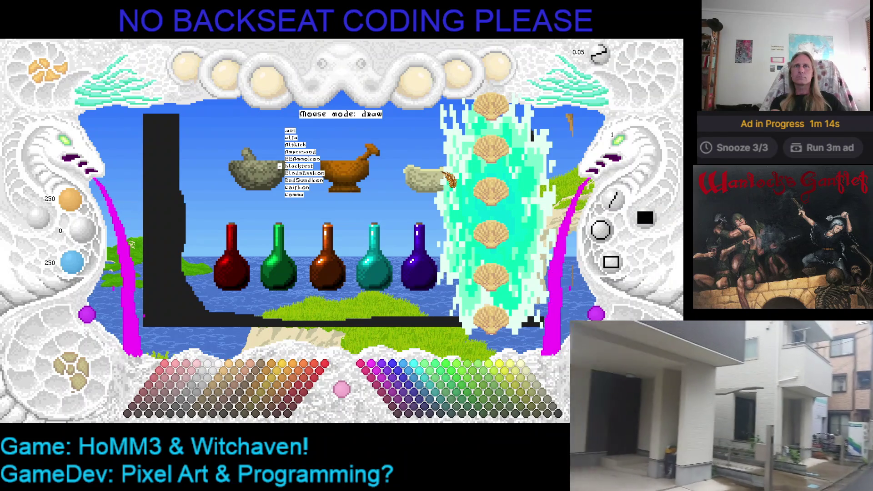
{"action": "scroll", "coordinate": [449, 179], "scroll_direction": "down", "scroll_amount": 6}
{"action": "scroll", "coordinate": [449, 179], "scroll_direction": "down", "scroll_amount": 4}
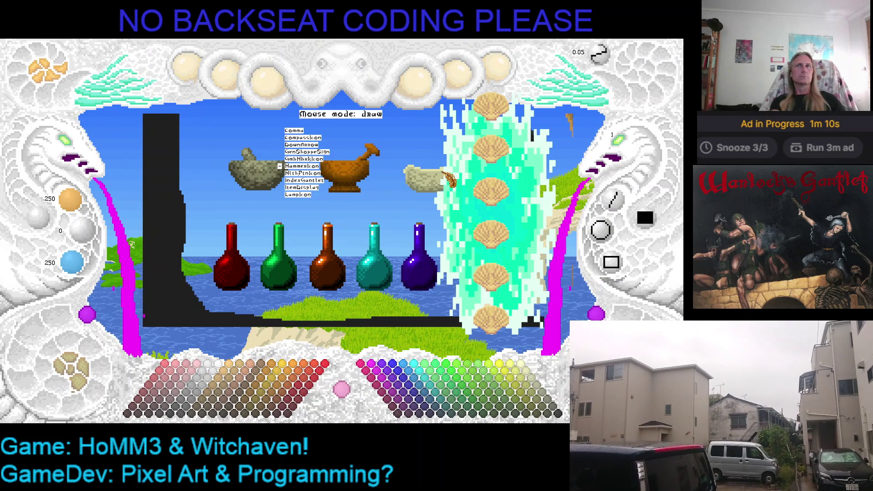
{"action": "scroll", "coordinate": [449, 179], "scroll_direction": "down", "scroll_amount": 2}
{"action": "left_click", "coordinate": [449, 178]}
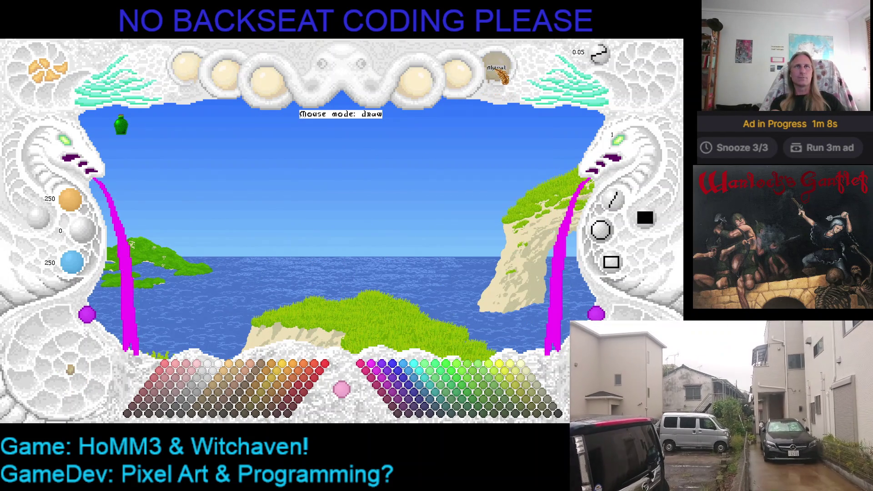
{"action": "left_click", "coordinate": [120, 117]}
{"action": "left_click", "coordinate": [219, 128]}
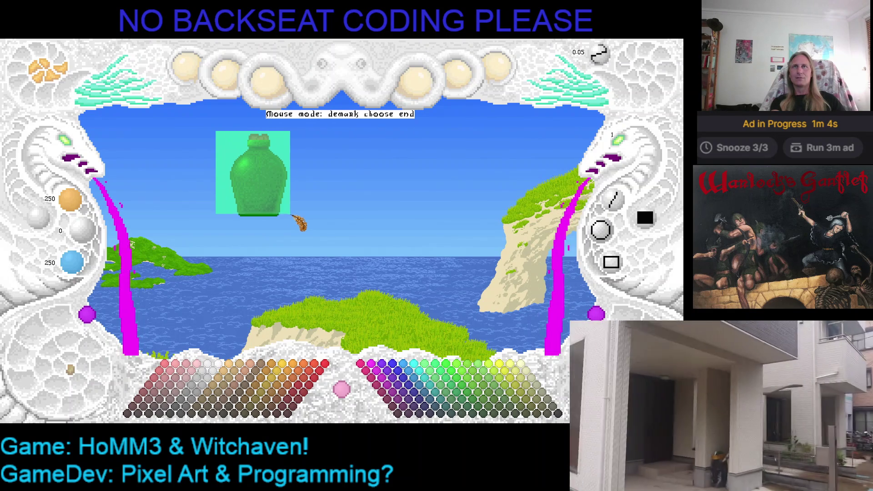
{"action": "left_click", "coordinate": [304, 230]}
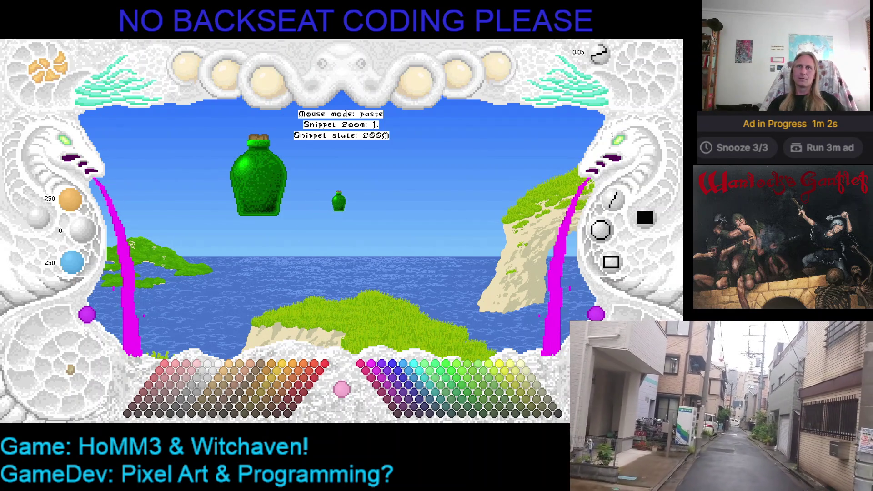
{"action": "key", "text": "Escape"}
Load the teal bottle project, mark a region around the whole bottle, and reopen the project list.
{"action": "left_click", "coordinate": [506, 81]}
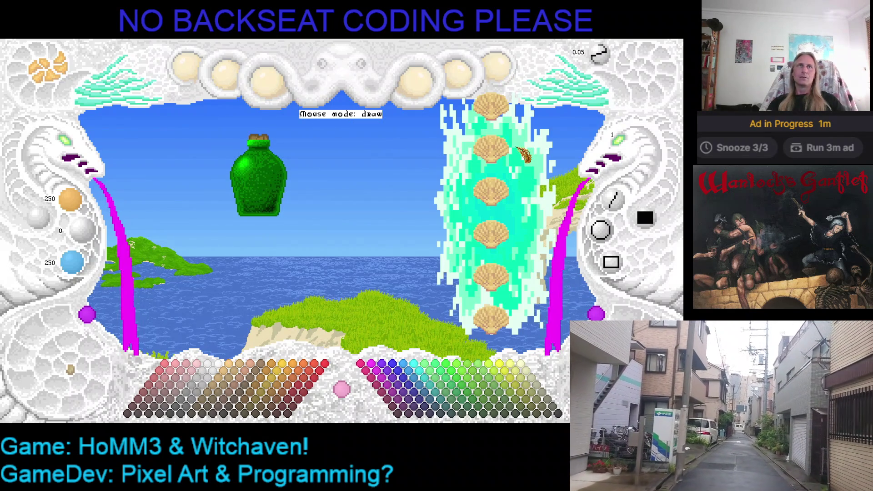
{"action": "left_click", "coordinate": [511, 154]}
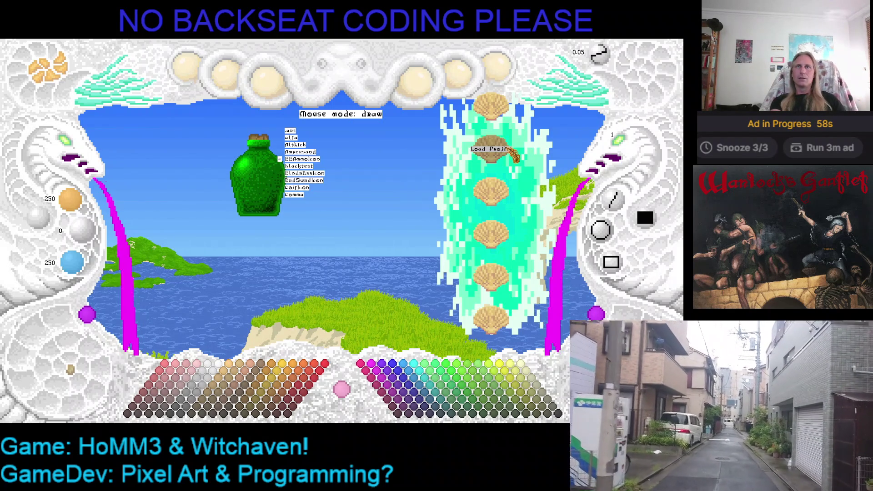
{"action": "key", "text": "Down"}
{"action": "key", "text": "Down"}
{"action": "key", "text": "Down"}
{"action": "key", "text": "Down"}
{"action": "key", "text": "Down"}
{"action": "key", "text": "Down"}
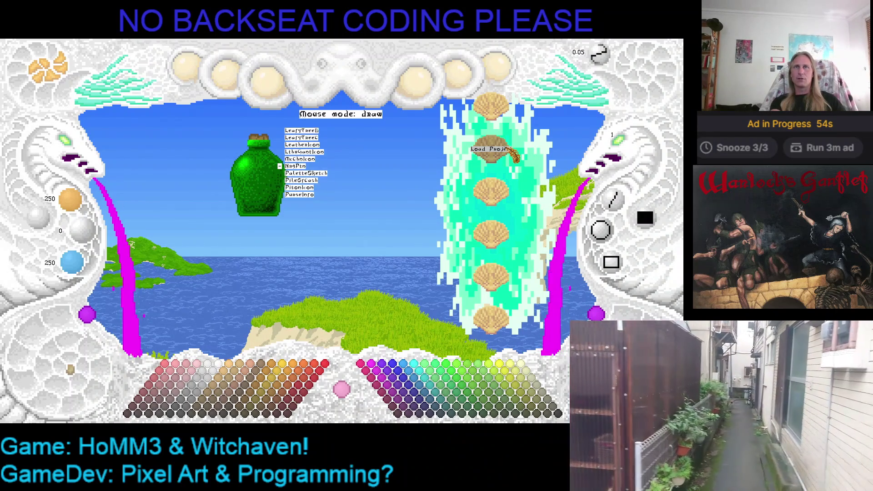
{"action": "key", "text": "Return"}
{"action": "left_click", "coordinate": [502, 70]}
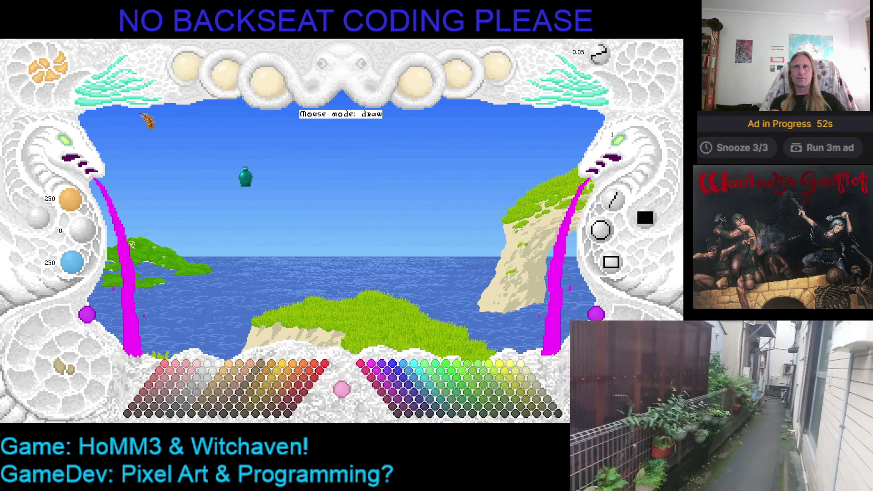
{"action": "left_click", "coordinate": [90, 91]}
{"action": "left_click", "coordinate": [120, 119]}
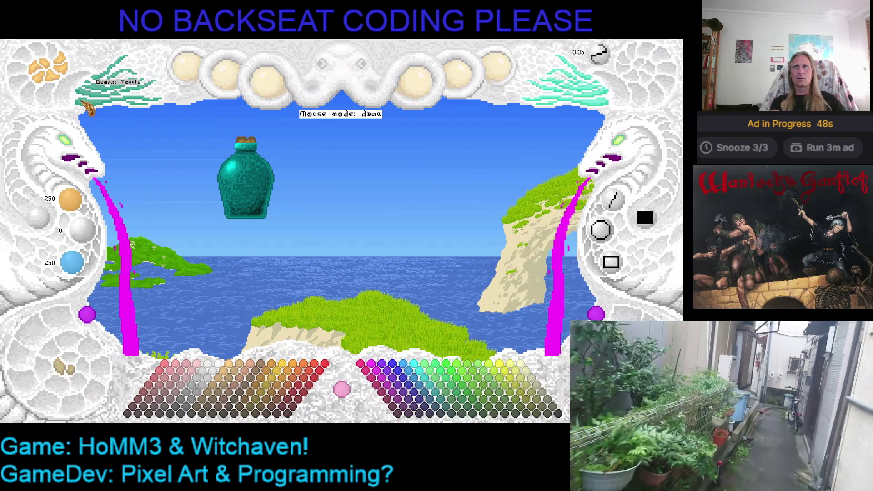
{"action": "left_click", "coordinate": [90, 109]}
{"action": "left_click", "coordinate": [203, 131]}
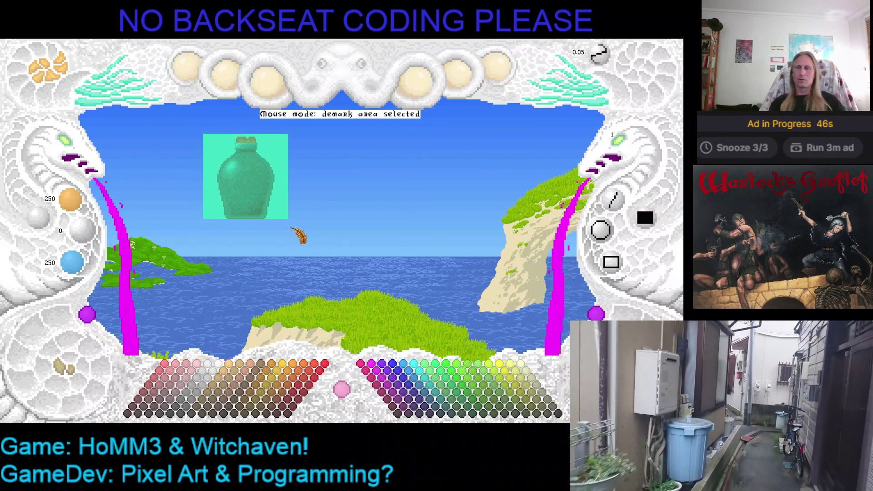
{"action": "left_click", "coordinate": [290, 221]}
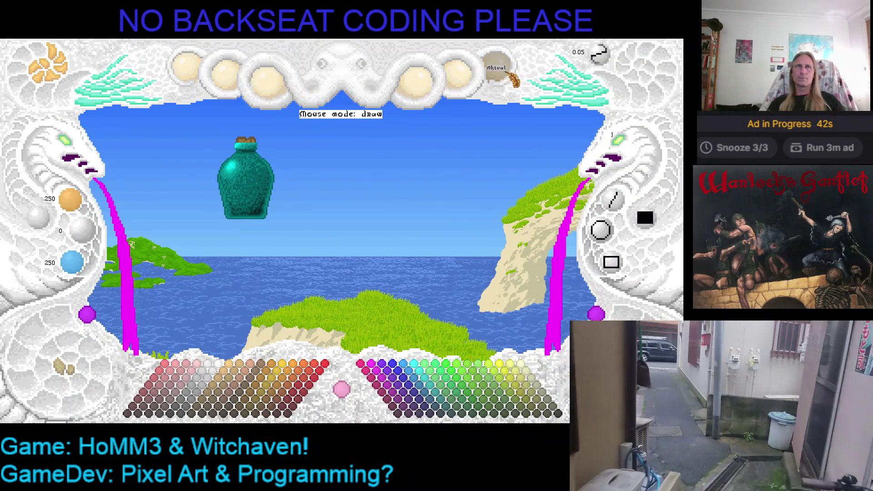
{"action": "left_click", "coordinate": [498, 68]}
{"action": "left_click", "coordinate": [510, 154]}
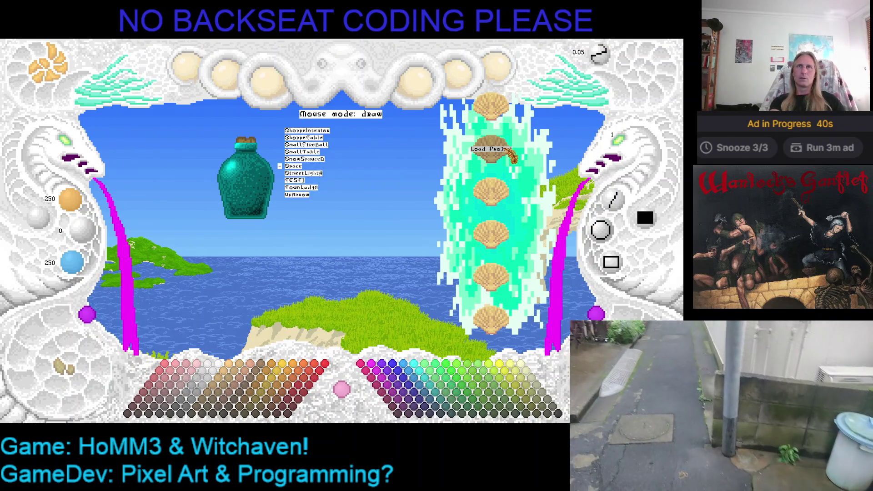
Load the shop table image from Load Project, zoom the canvas, show labels, and start pasting the bottle.
{"action": "left_click", "coordinate": [510, 154]}
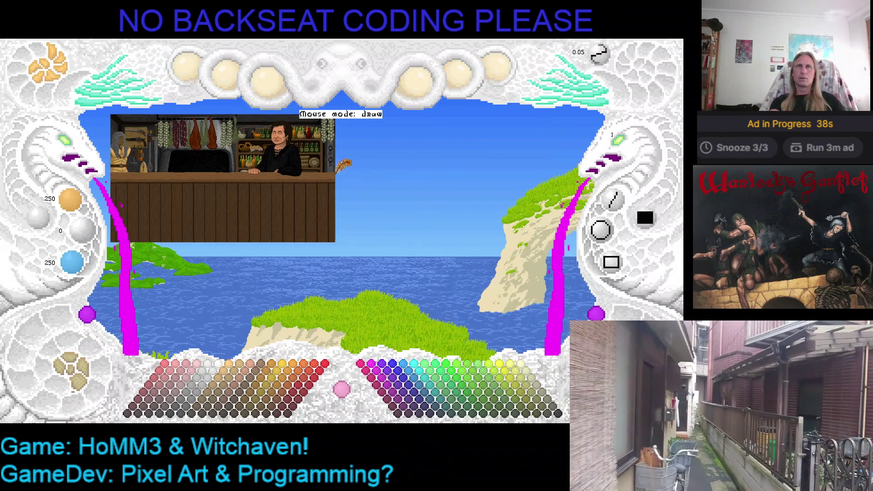
{"action": "left_click", "coordinate": [73, 377]}
{"action": "left_click", "coordinate": [75, 384]}
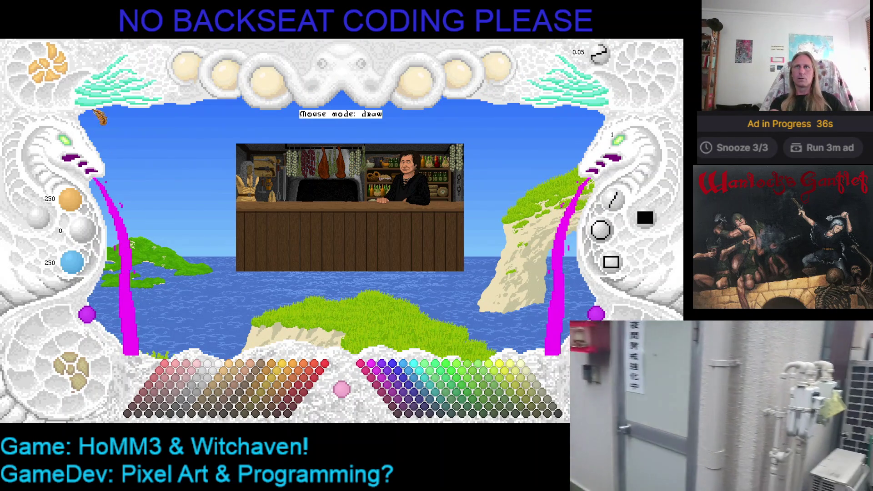
{"action": "scroll", "coordinate": [349, 220], "scroll_direction": "up", "scroll_amount": 2}
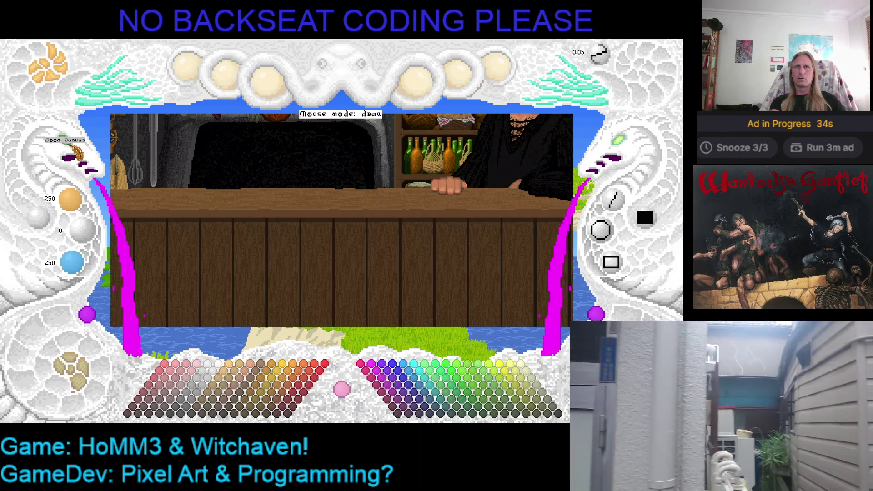
{"action": "scroll", "coordinate": [81, 153], "scroll_direction": "down", "scroll_amount": 3}
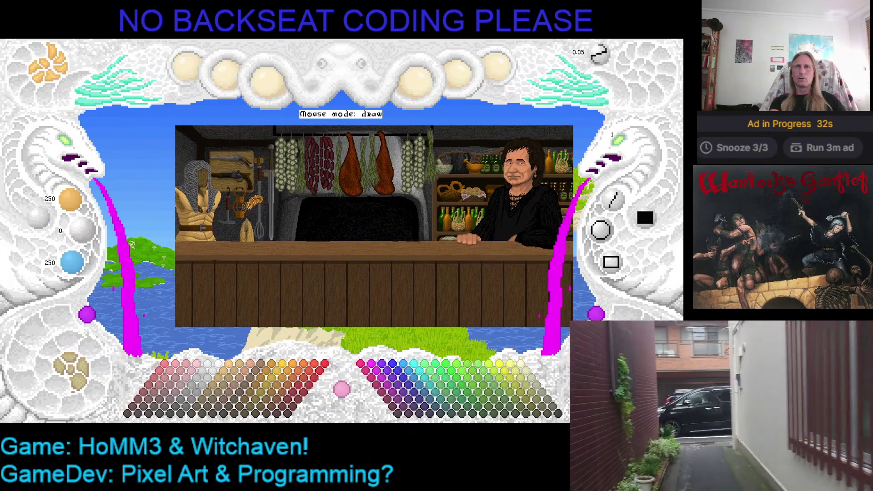
{"action": "scroll", "coordinate": [77, 150], "scroll_direction": "up", "scroll_amount": 1}
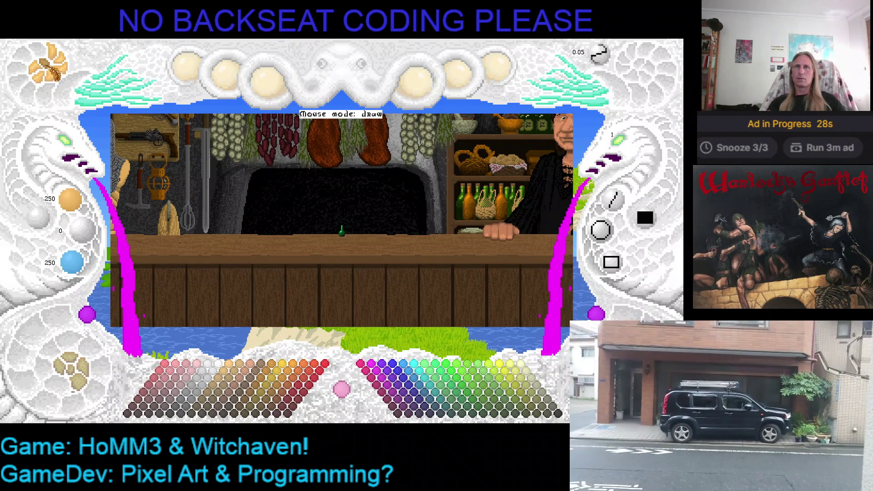
{"action": "key", "text": "h"}
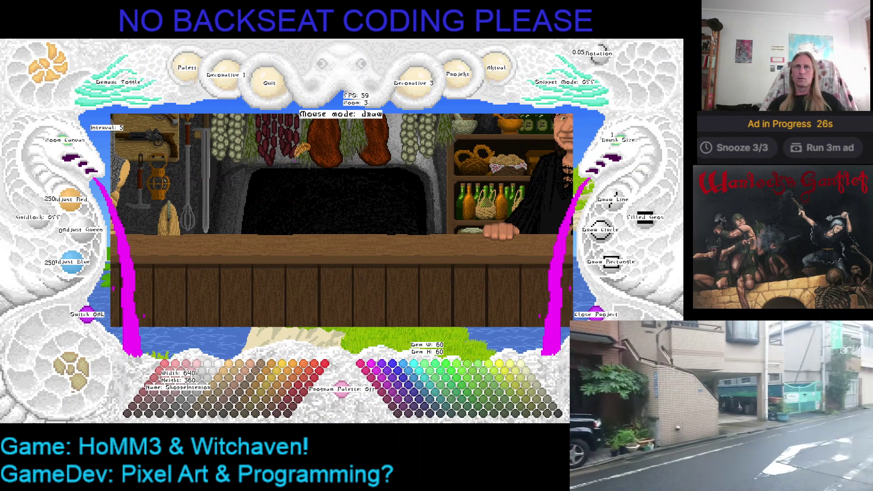
{"action": "key", "text": "ctrl+v"}
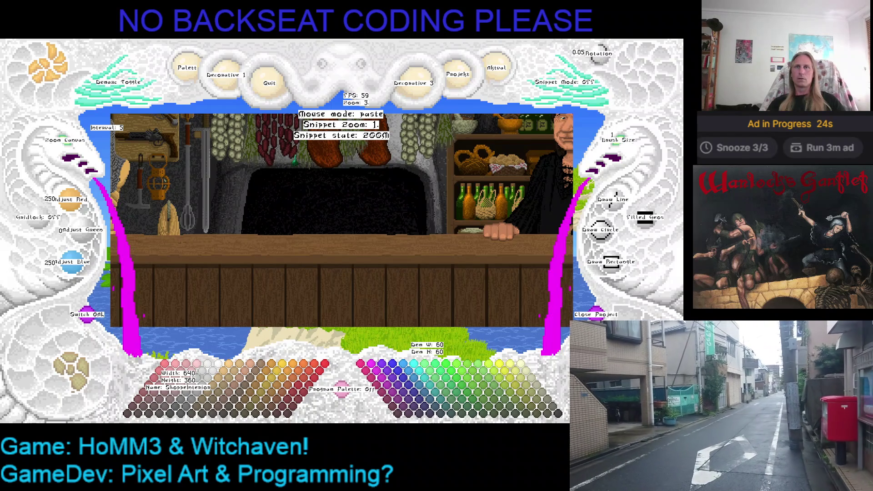
Pan and zoom the shop view while holding the pasted bottle, then cancel the paste.
{"action": "scroll", "coordinate": [287, 199], "scroll_direction": "up", "scroll_amount": 4}
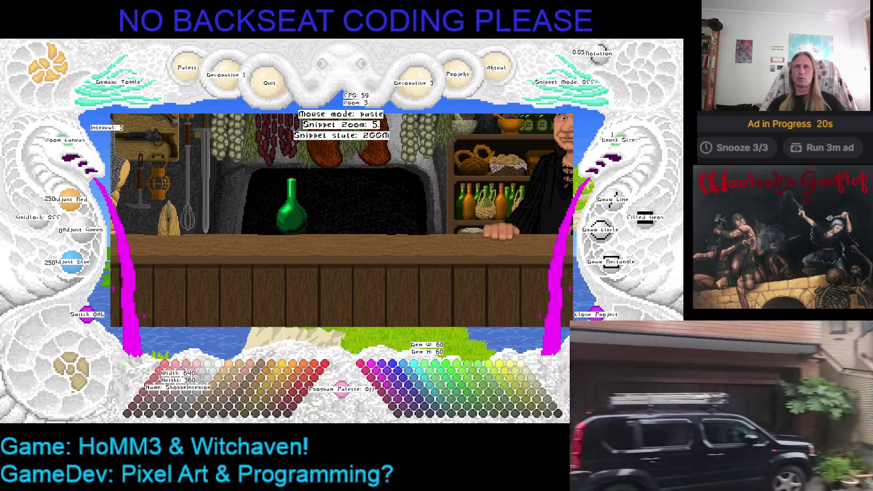
{"action": "scroll", "coordinate": [298, 224], "scroll_direction": "up", "scroll_amount": 1}
{"action": "left_click_drag", "start_coordinate": [298, 224], "coordinate": [380, 238]}
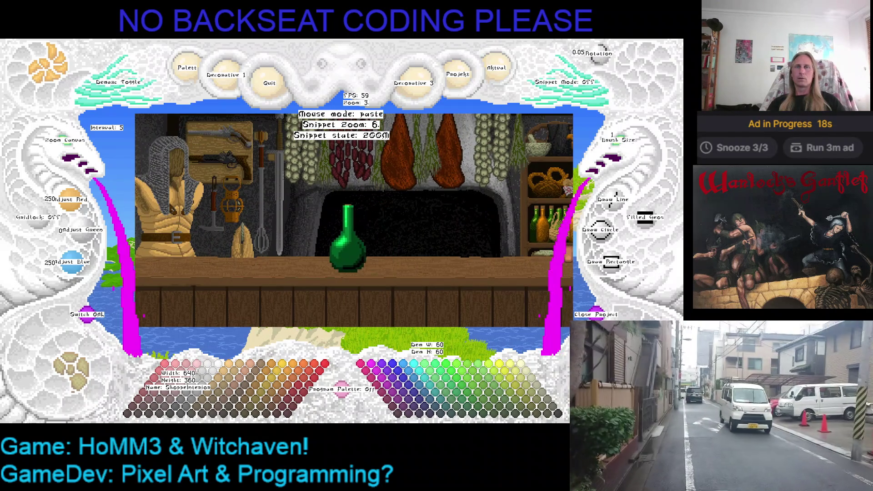
{"action": "scroll", "coordinate": [348, 236], "scroll_direction": "down", "scroll_amount": 1}
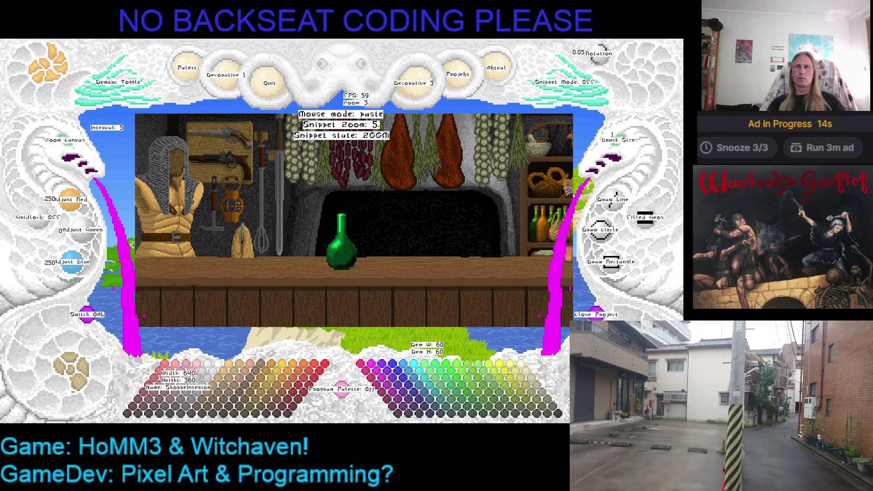
{"action": "mouse_move", "coordinate": [342, 240]}
{"action": "left_mouse_down"}
{"action": "mouse_move", "coordinate": [370, 237]}
{"action": "mouse_move", "coordinate": [326, 236]}
{"action": "left_mouse_up"}
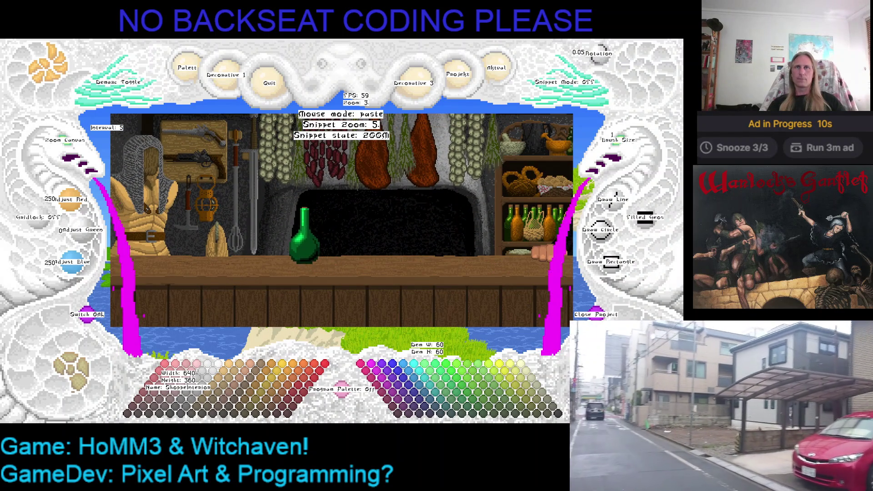
{"action": "scroll", "coordinate": [308, 255], "scroll_direction": "down", "scroll_amount": 2}
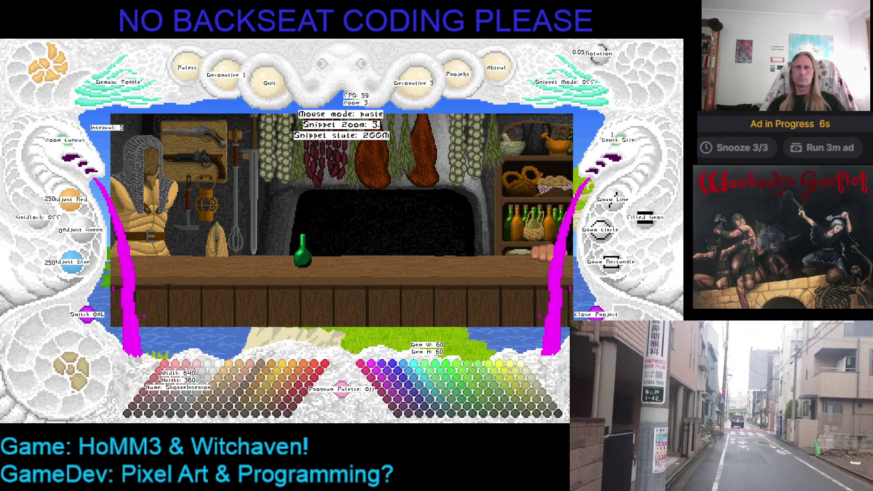
{"action": "key", "text": "Escape"}
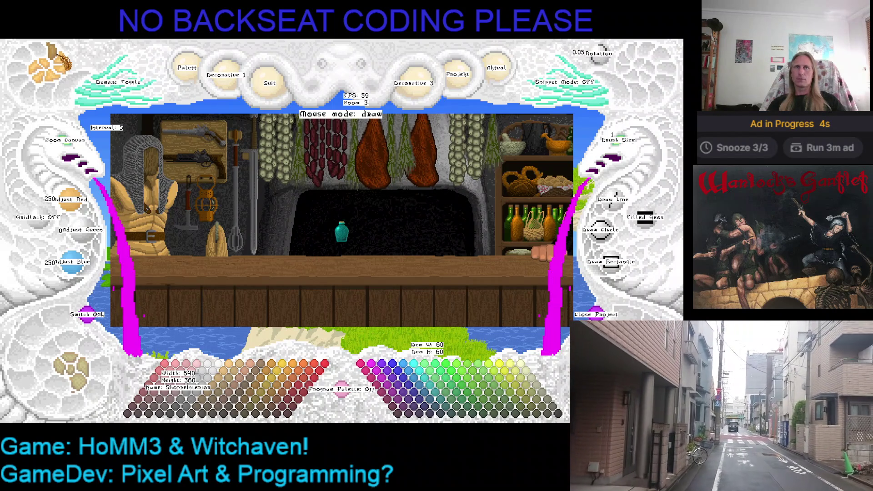
Resume pasting the bottle and adjust its snippet zoom.
{"action": "key", "text": "ctrl+v"}
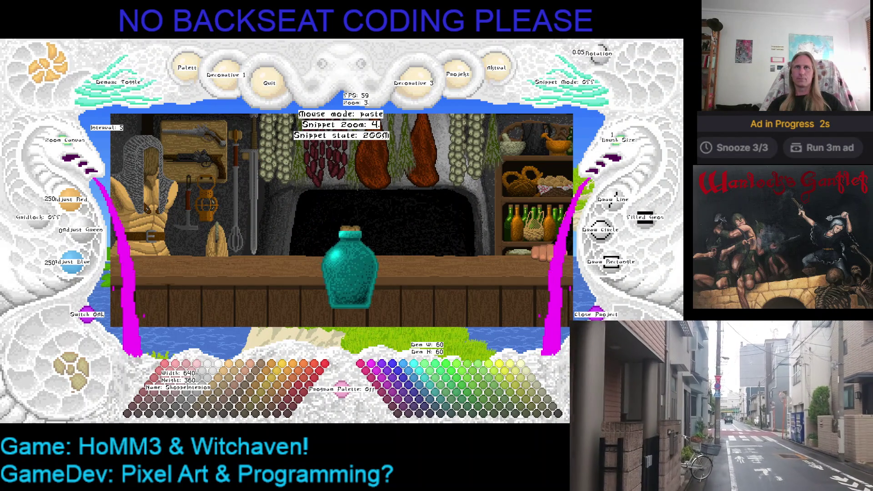
{"action": "scroll", "coordinate": [313, 241], "scroll_direction": "down", "scroll_amount": 1}
{"action": "scroll", "coordinate": [306, 238], "scroll_direction": "down", "scroll_amount": 1}
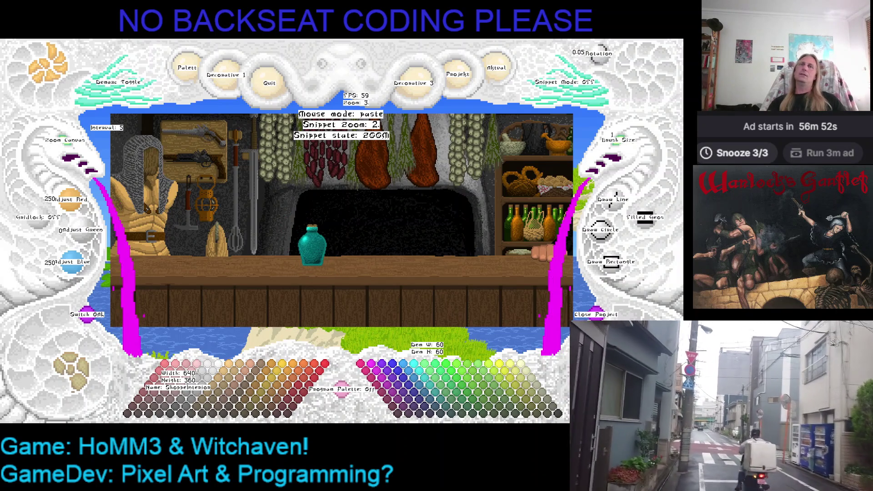
{"action": "scroll", "coordinate": [272, 240], "scroll_direction": "down", "scroll_amount": 1}
{"action": "scroll", "coordinate": [279, 241], "scroll_direction": "up", "scroll_amount": 1}
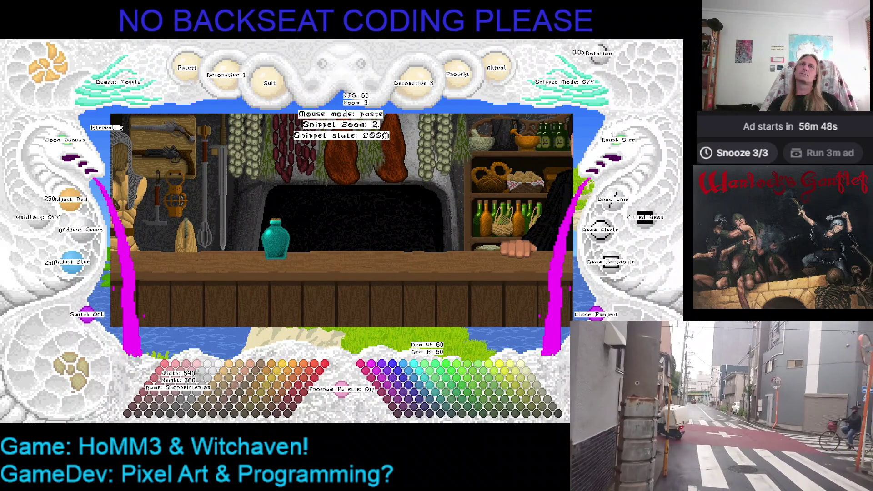
{"action": "scroll", "coordinate": [284, 232], "scroll_direction": "down", "scroll_amount": 1}
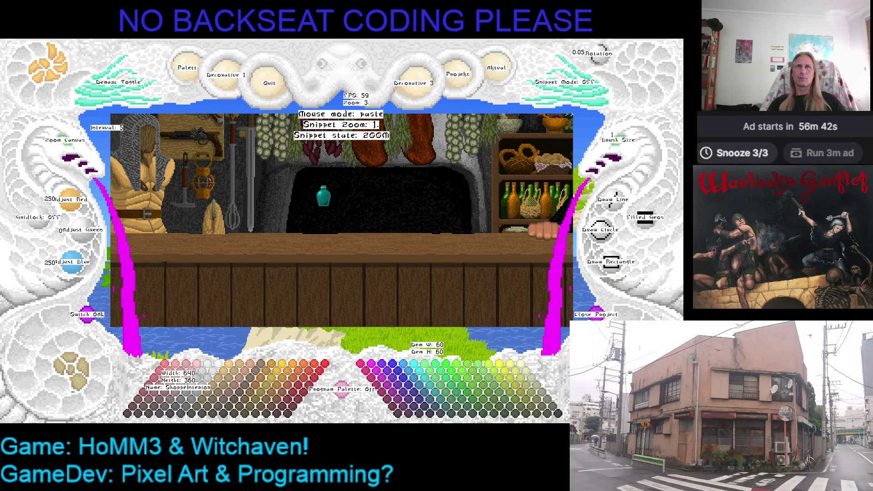
{"action": "scroll", "coordinate": [320, 183], "scroll_direction": "up", "scroll_amount": 2}
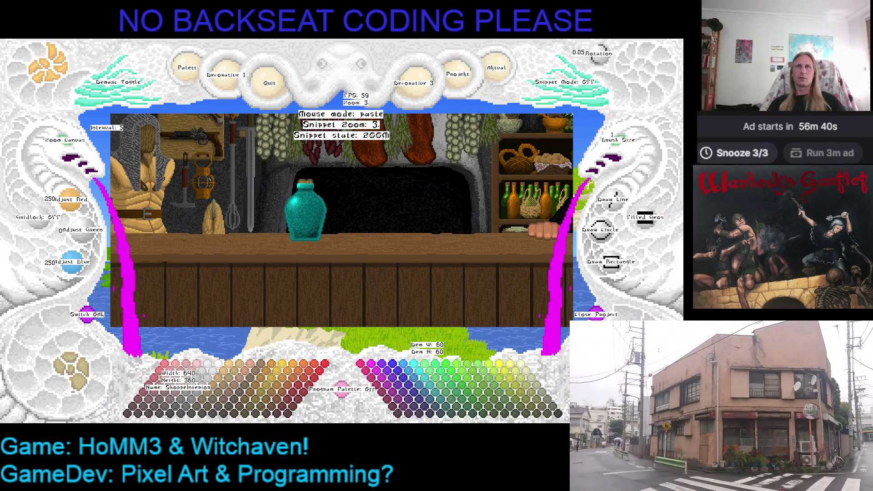
{"action": "scroll", "coordinate": [302, 211], "scroll_direction": "up", "scroll_amount": 1}
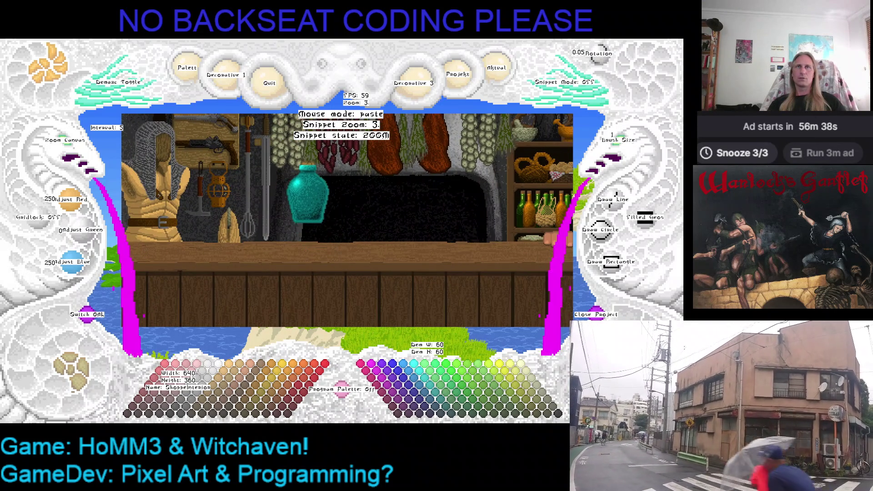
{"action": "scroll", "coordinate": [318, 219], "scroll_direction": "down", "scroll_amount": 1}
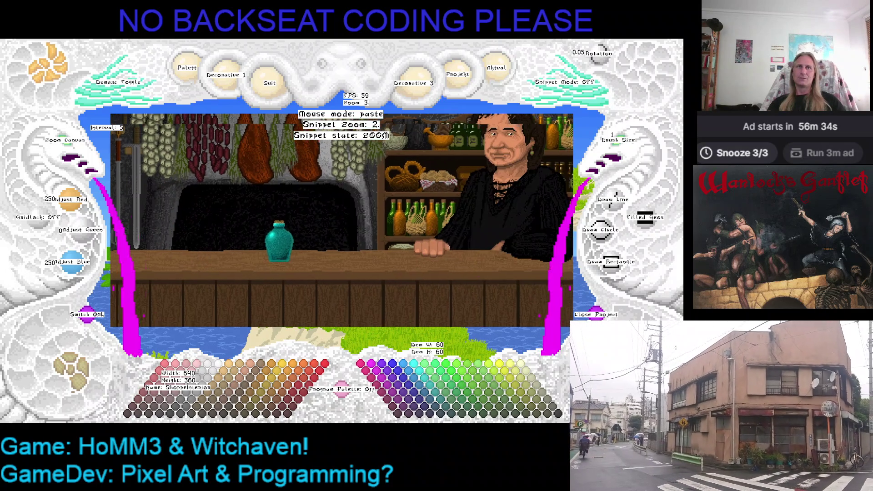
{"action": "scroll", "coordinate": [321, 237], "scroll_direction": "down", "scroll_amount": 1}
{"action": "scroll", "coordinate": [416, 245], "scroll_direction": "up", "scroll_amount": 1}
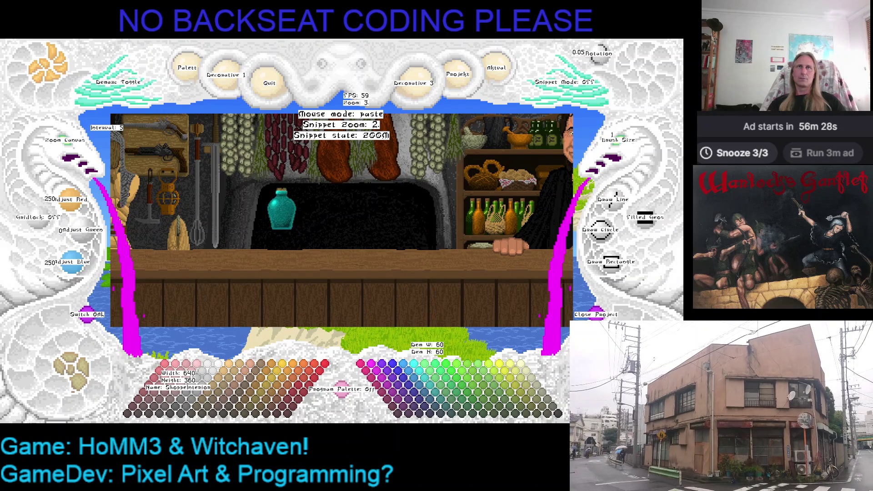
Pick up the teal potion snippet at 2x zoom and pan the view left.
{"action": "right_click", "coordinate": [180, 200]}
{"action": "scroll", "coordinate": [68, 146], "scroll_direction": "up", "scroll_amount": 2}
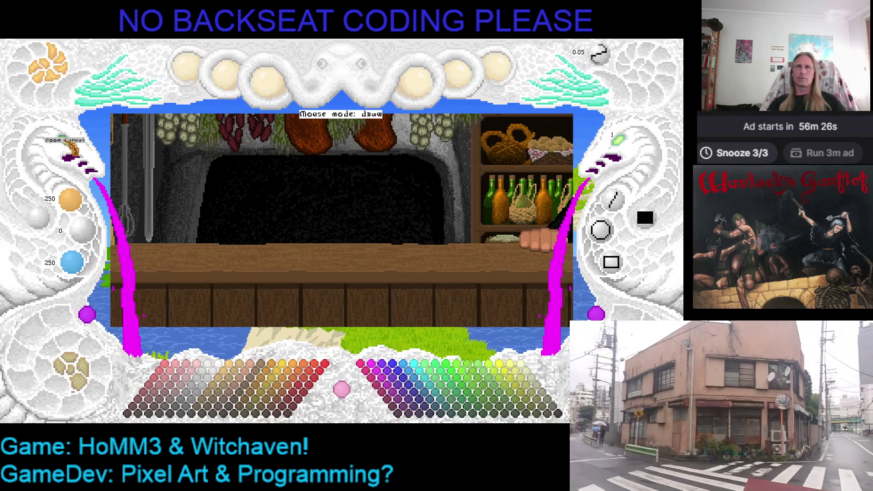
{"action": "right_click", "coordinate": [291, 187]}
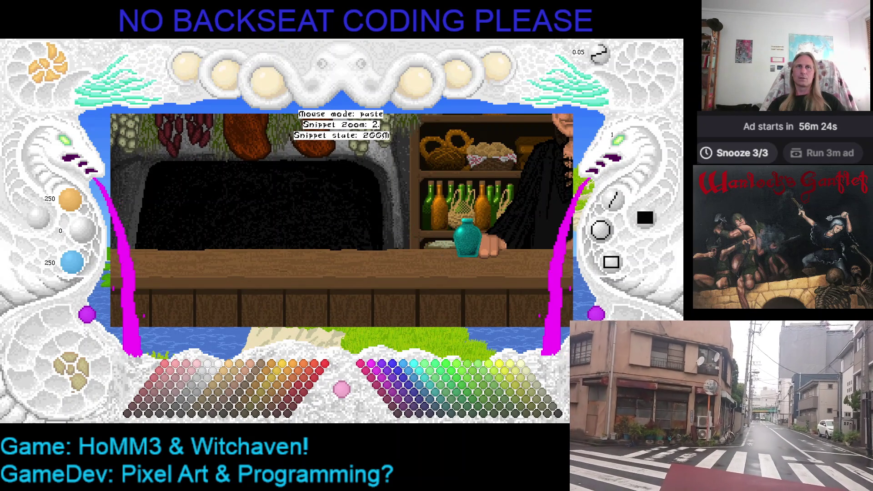
{"action": "scroll", "coordinate": [459, 237], "scroll_direction": "up", "scroll_amount": 1}
{"action": "scroll", "coordinate": [455, 238], "scroll_direction": "down", "scroll_amount": 1}
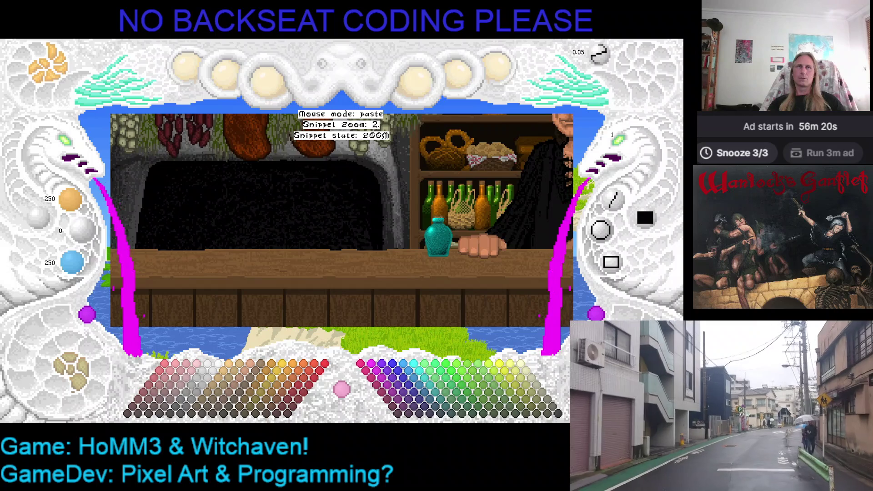
{"action": "key", "text": "Left"}
{"action": "key", "text": "Left"}
{"action": "key", "text": "Left"}
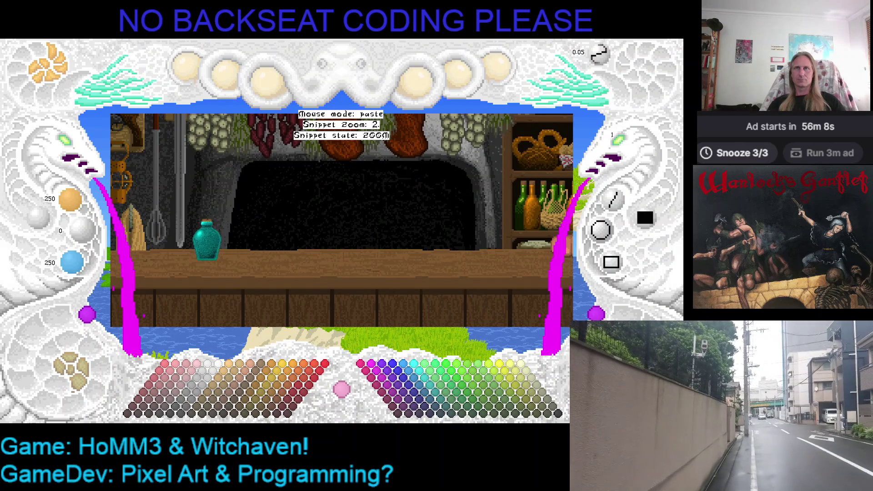
Stamp a green potion bottle on the counter's left end at snippet zoom 2.
{"action": "right_click", "coordinate": [207, 239]}
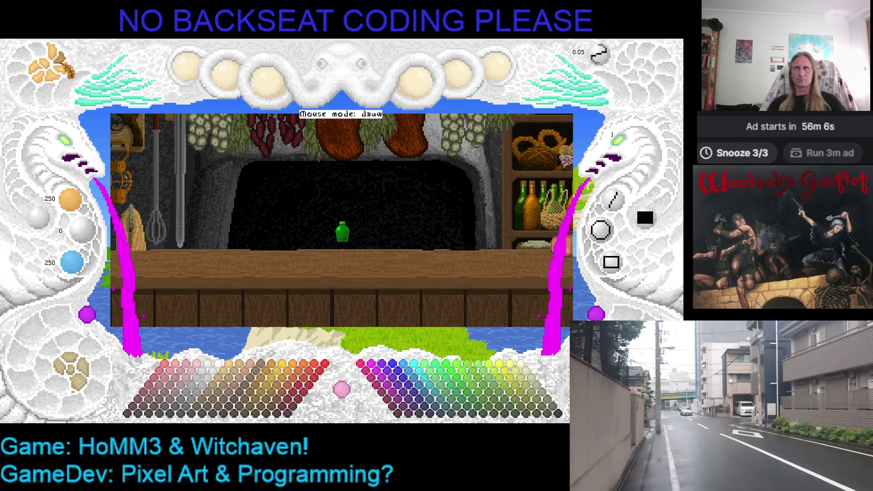
{"action": "right_click", "coordinate": [207, 209]}
{"action": "scroll", "coordinate": [214, 214], "scroll_direction": "up", "scroll_amount": 2}
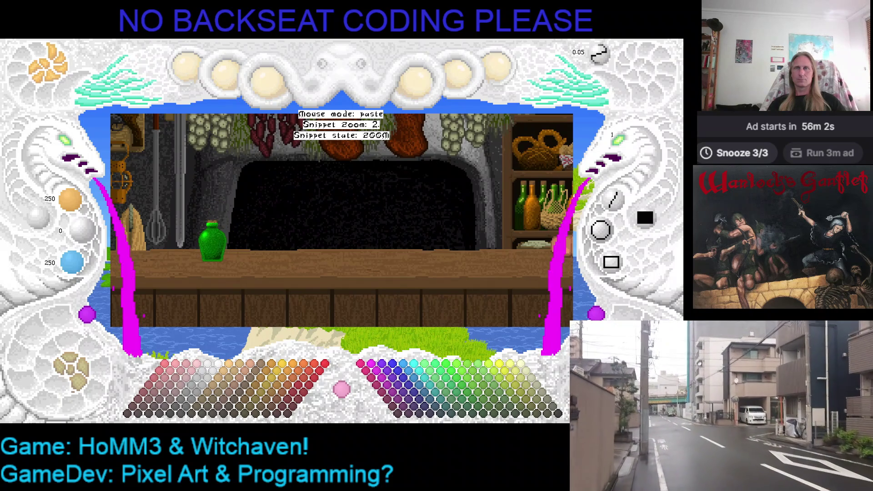
{"action": "left_click", "coordinate": [214, 239]}
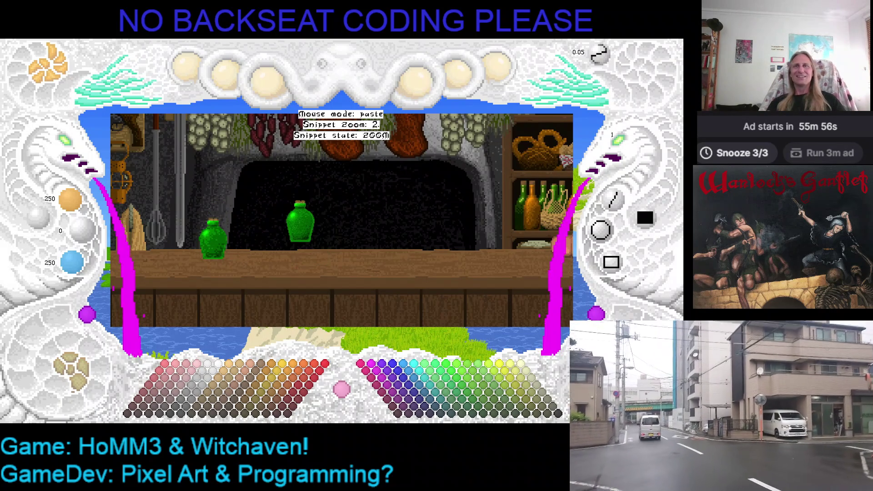
{"action": "right_click", "coordinate": [261, 189]}
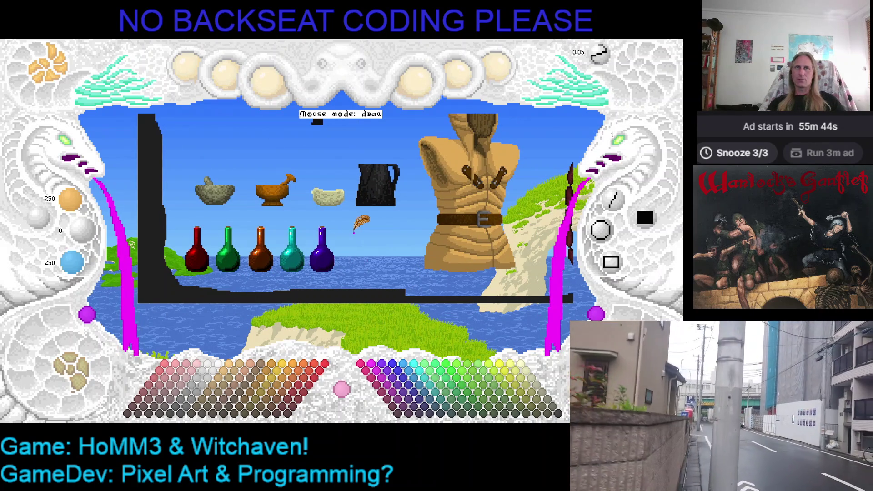
Turn on labels for all editor controls and drop the floating green potion.
{"action": "key", "text": "ctrl+v"}
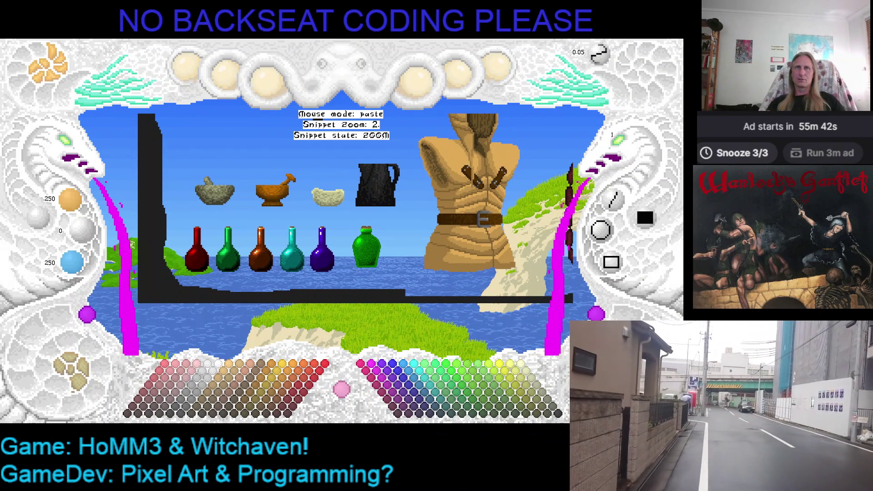
{"action": "key", "text": "F1"}
{"action": "key", "text": "Escape"}
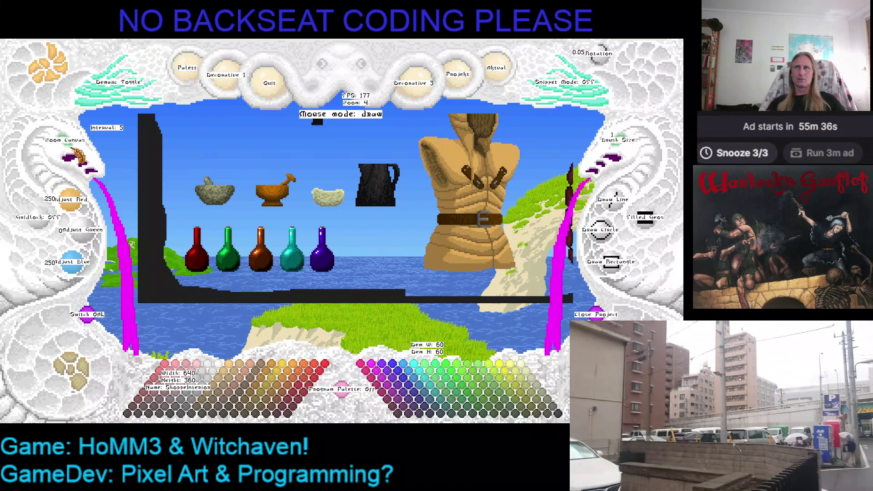
Pan with the enlarged potion snippet, cancel it, and arrow-key back toward the shop counter.
{"action": "key", "text": "ctrl+v"}
{"action": "scroll", "coordinate": [309, 186], "scroll_direction": "up", "scroll_amount": 2}
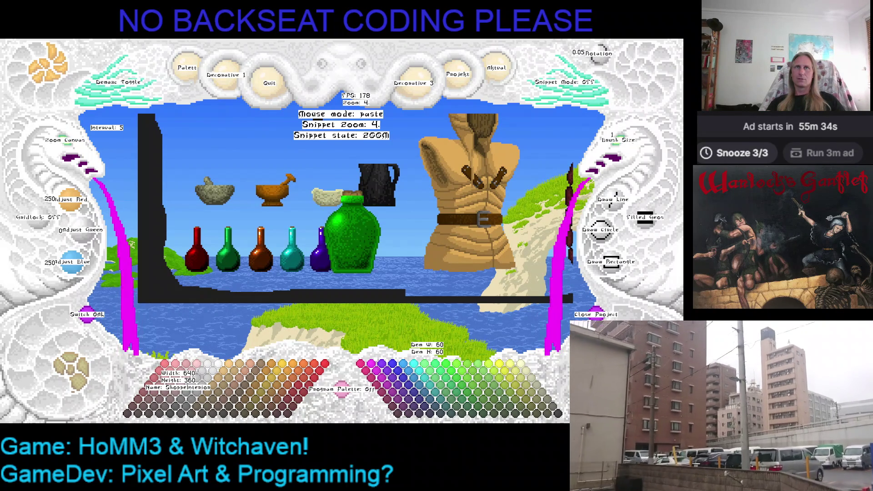
{"action": "mouse_move", "coordinate": [390, 238]}
{"action": "left_mouse_down"}
{"action": "mouse_move", "coordinate": [244, 250]}
{"action": "mouse_move", "coordinate": [318, 259]}
{"action": "mouse_move", "coordinate": [211, 291]}
{"action": "mouse_move", "coordinate": [367, 267]}
{"action": "left_mouse_up"}
{"action": "key", "text": "Escape"}
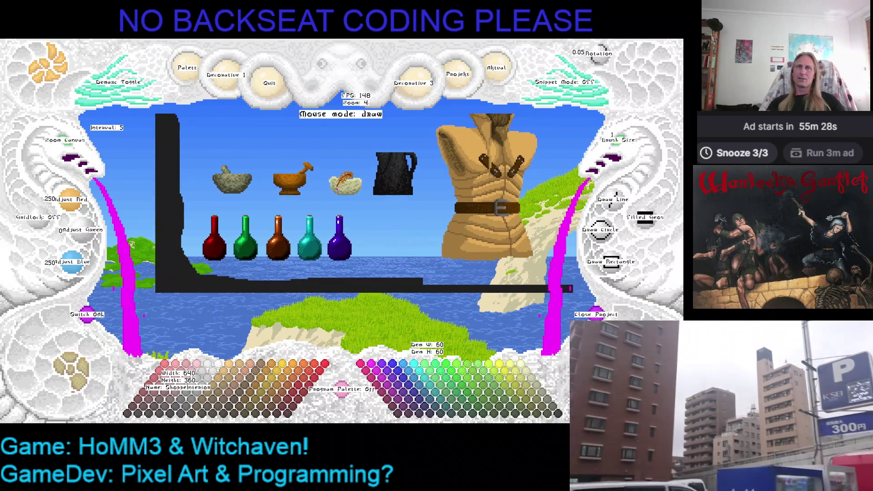
{"action": "key", "text": "Up"}
{"action": "key", "text": "Up"}
{"action": "key", "text": "Up"}
{"action": "key", "text": "Right"}
{"action": "key", "text": "Right"}
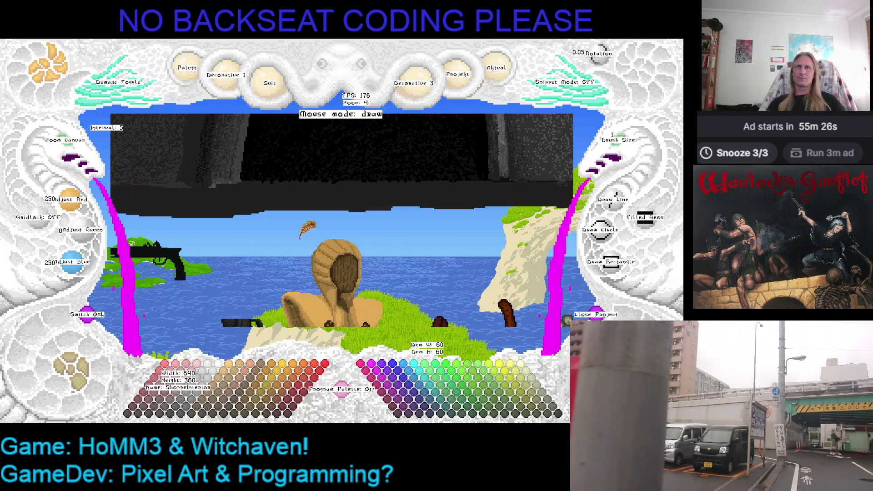
{"action": "key", "text": "Right"}
{"action": "key", "text": "Right"}
{"action": "key", "text": "Right"}
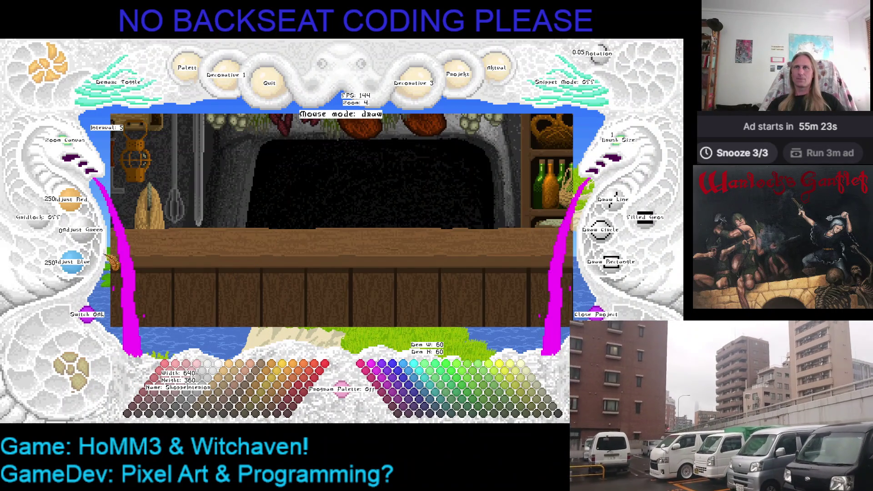
Toggle the control labels off and on, then stamp a brown bottle on the counter's left.
{"action": "left_click", "coordinate": [54, 85]}
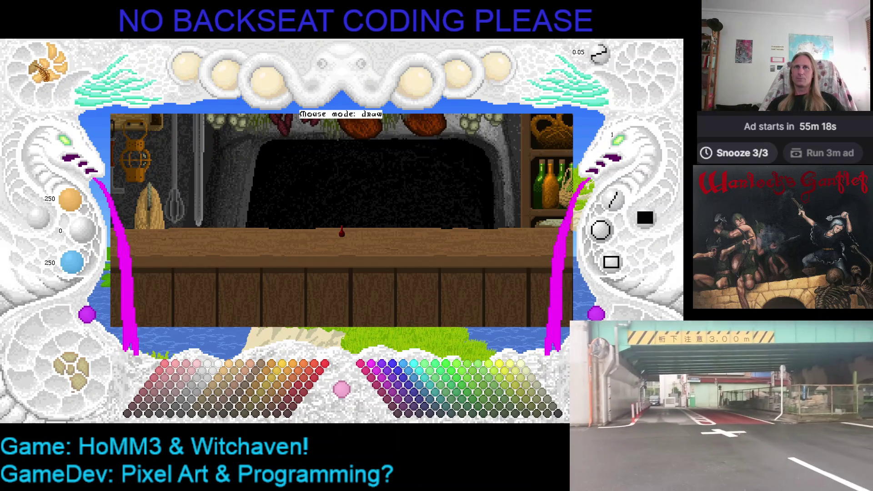
{"action": "left_click", "coordinate": [54, 85]}
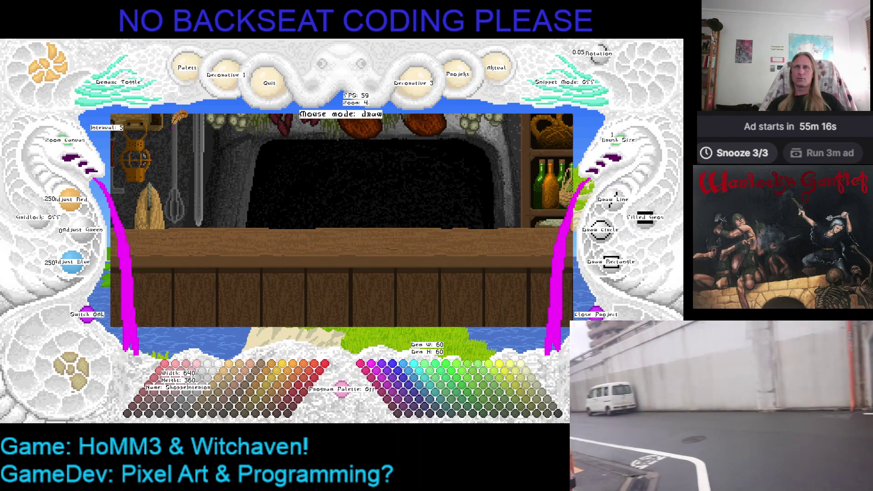
{"action": "scroll", "coordinate": [250, 180], "scroll_direction": "up", "scroll_amount": 1}
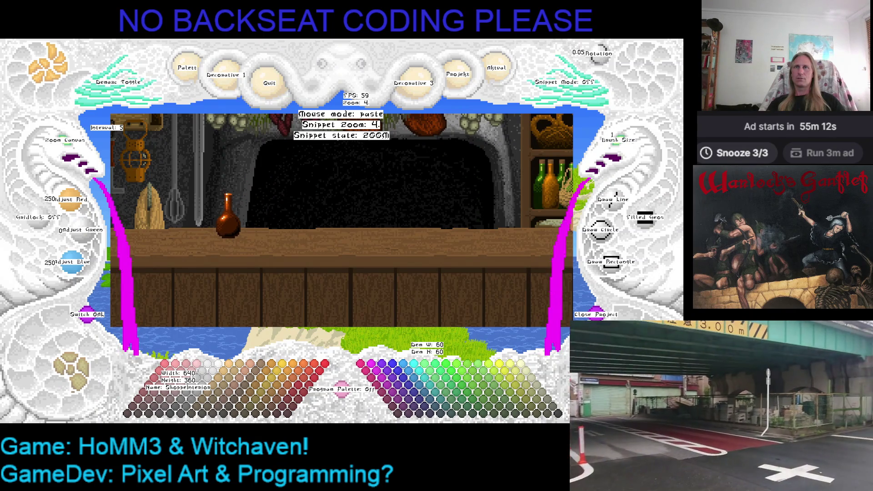
{"action": "left_click", "coordinate": [227, 215]}
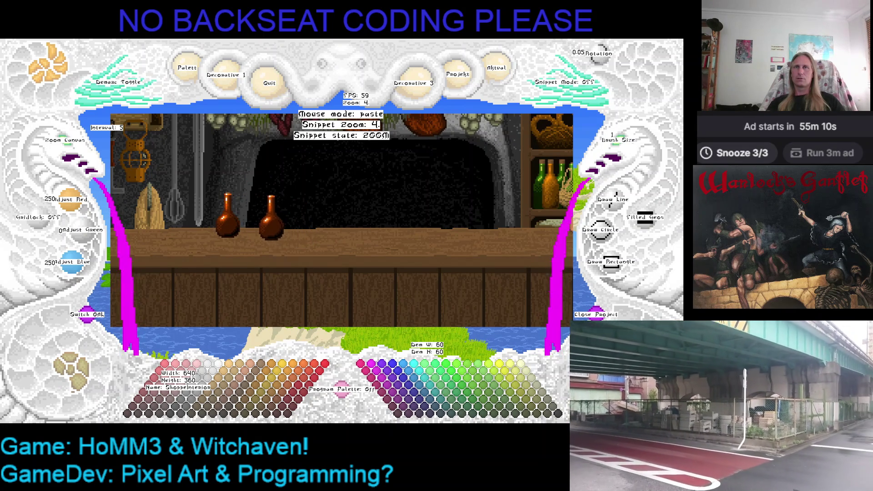
{"action": "right_click", "coordinate": [257, 177]}
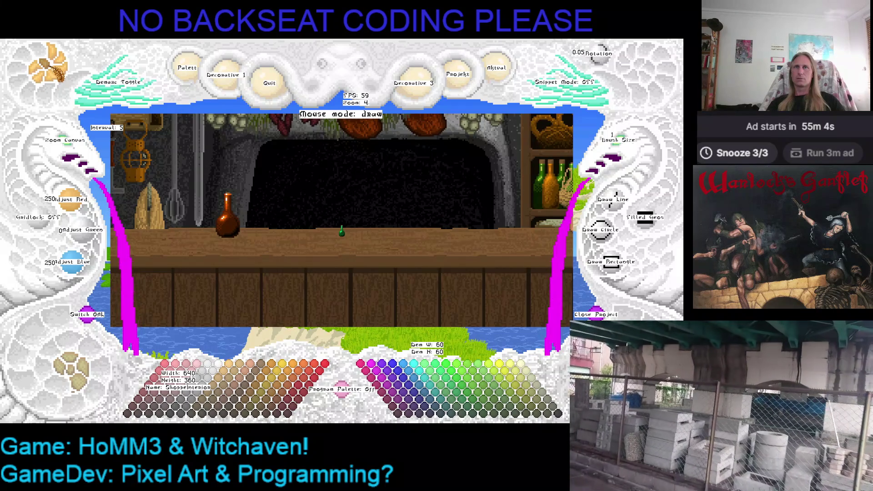
Stamp a green bottle beside the brown one and a red bottle further along the counter.
{"action": "right_click", "coordinate": [246, 142]}
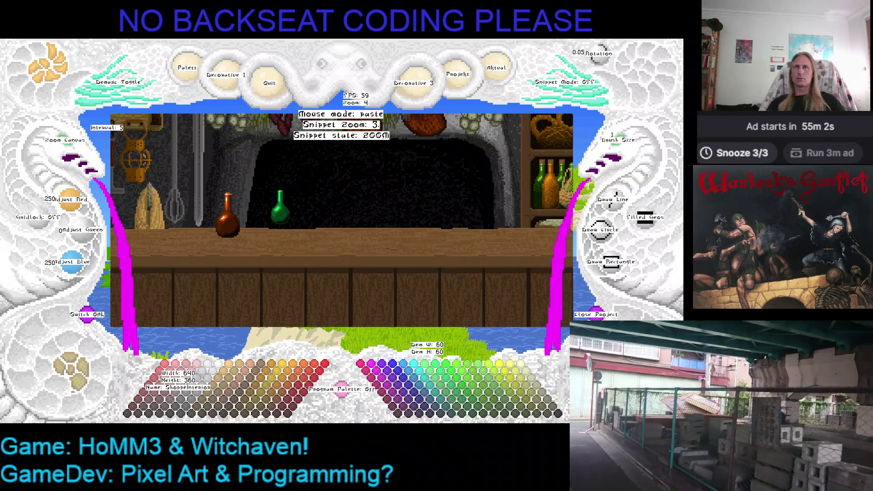
{"action": "scroll", "coordinate": [279, 207], "scroll_direction": "up", "scroll_amount": 2}
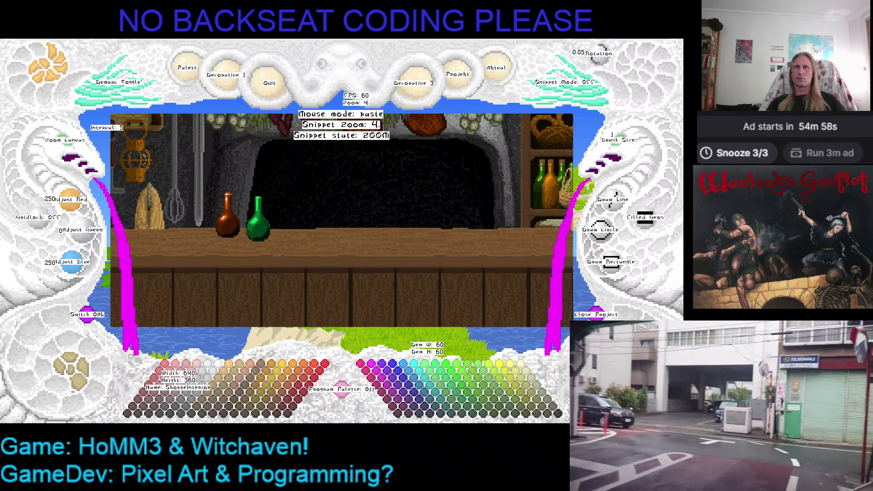
{"action": "left_click", "coordinate": [258, 218]}
{"action": "right_click", "coordinate": [275, 164]}
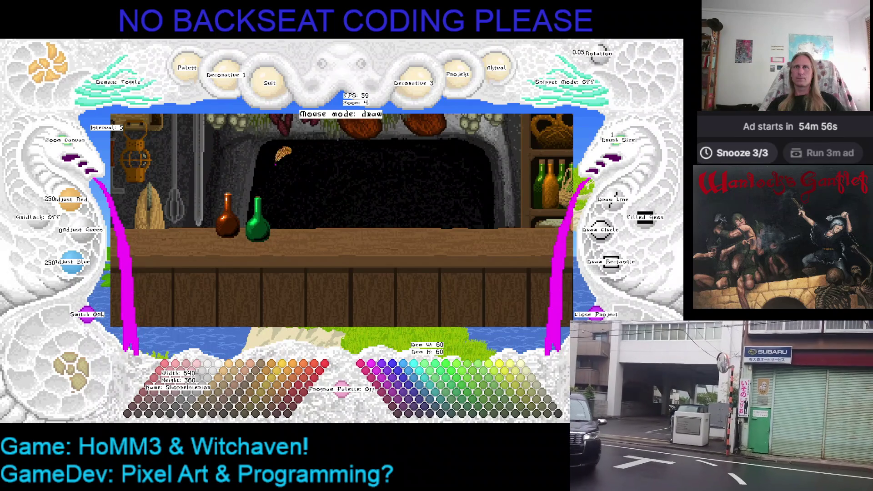
{"action": "right_click", "coordinate": [130, 203]}
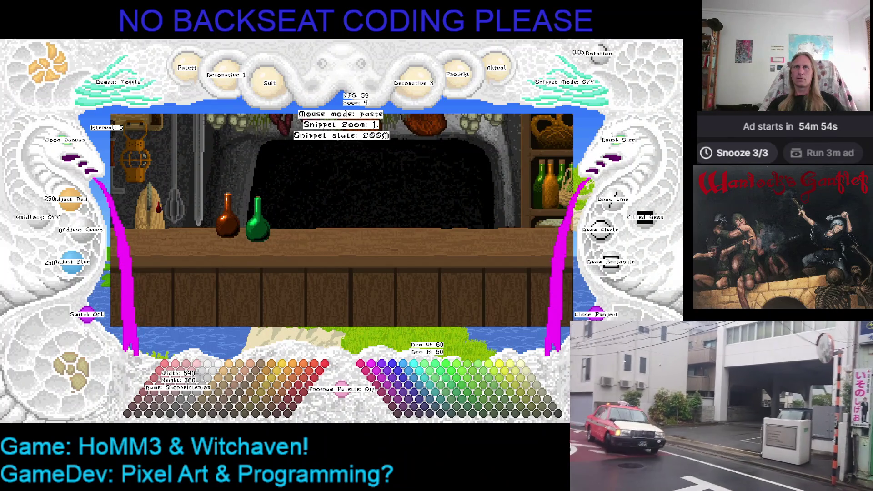
{"action": "scroll", "coordinate": [257, 207], "scroll_direction": "up", "scroll_amount": 3}
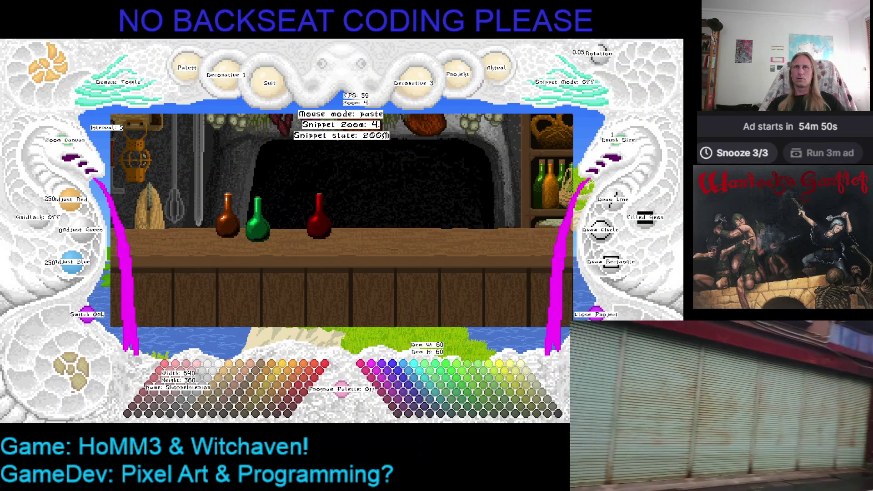
{"action": "left_click", "coordinate": [317, 214]}
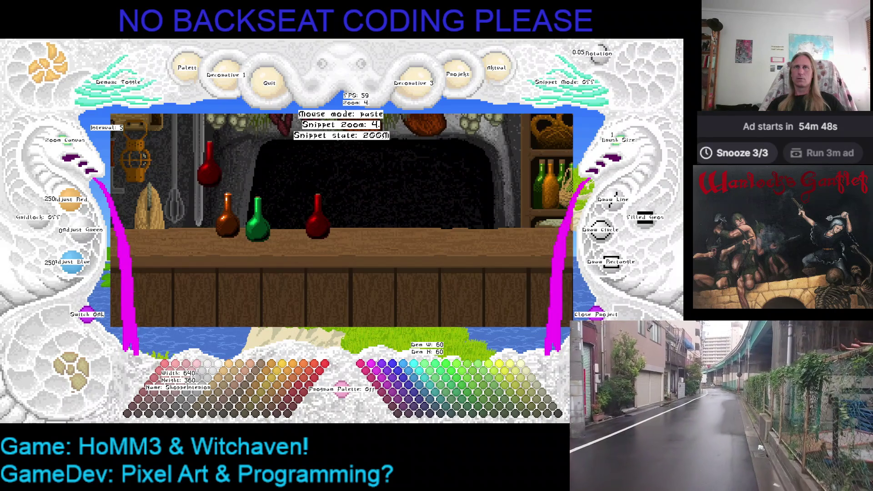
{"action": "key", "text": "Escape"}
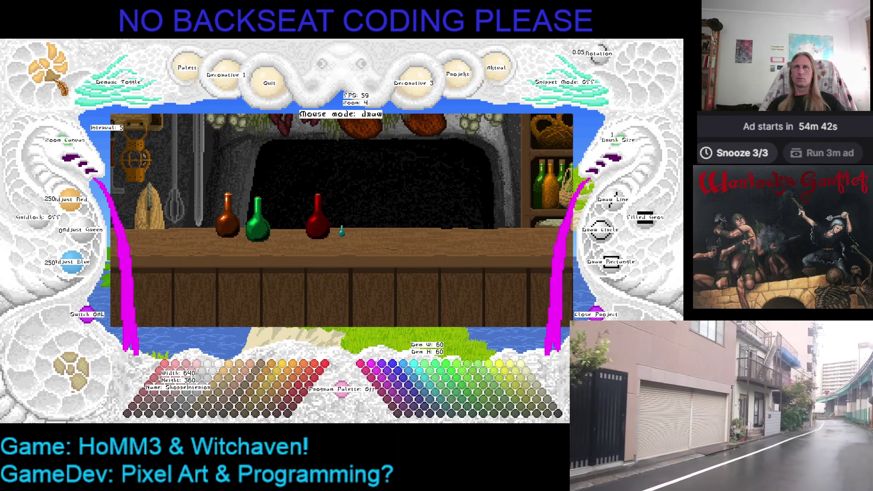
{"action": "key", "text": "ctrl+v"}
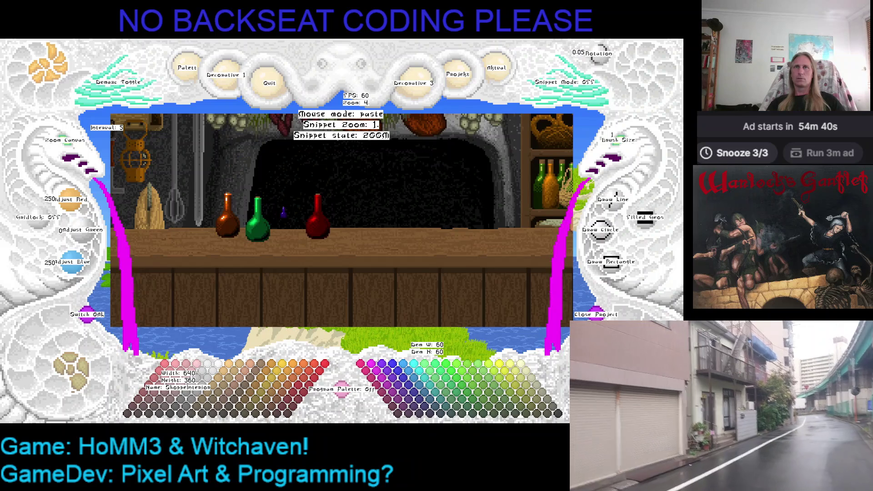
Stamp a purple bottle and two teal bottles onto the counter.
{"action": "scroll", "coordinate": [294, 217], "scroll_direction": "up", "scroll_amount": 2}
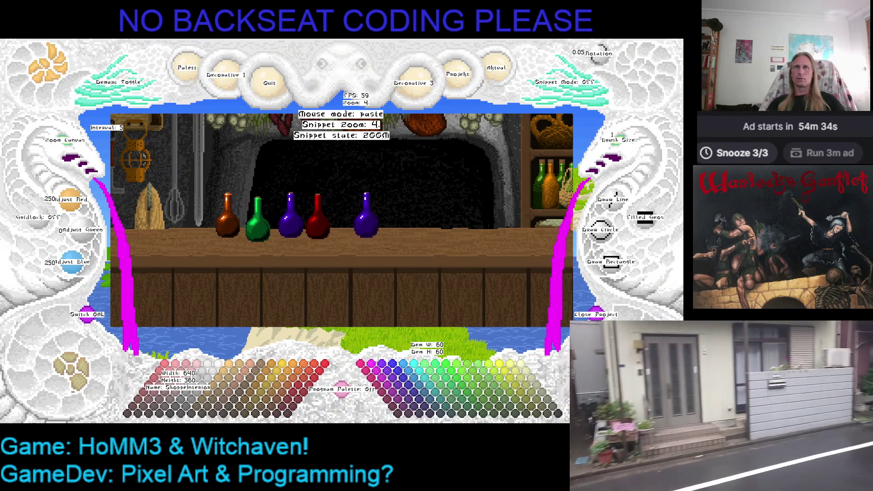
{"action": "left_click", "coordinate": [372, 214]}
{"action": "key", "text": "Escape"}
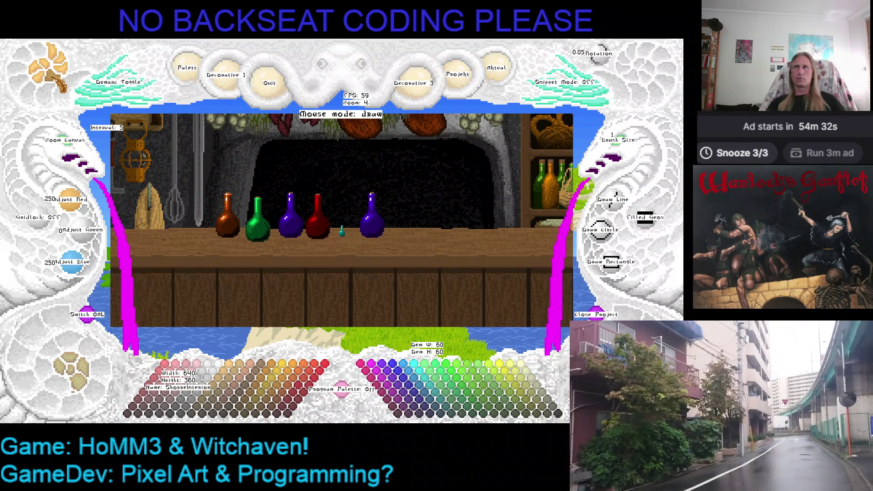
{"action": "key", "text": "ctrl+v"}
{"action": "scroll", "coordinate": [306, 188], "scroll_direction": "up", "scroll_amount": 2}
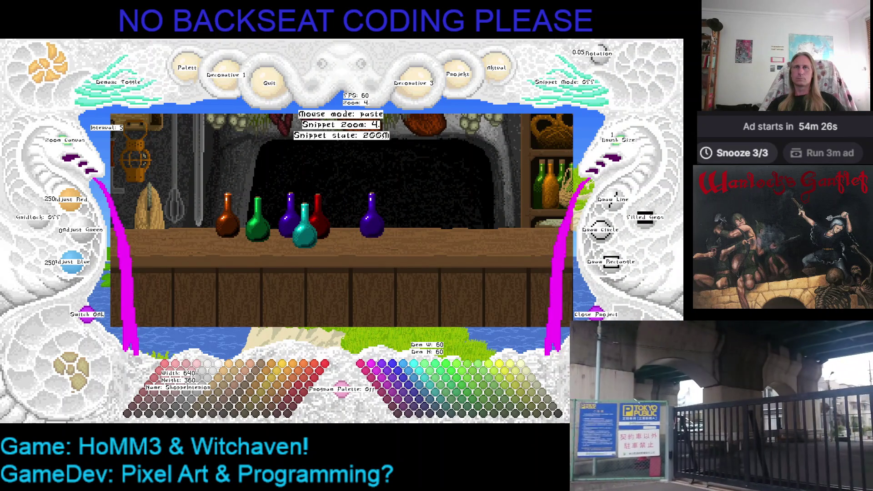
{"action": "left_click", "coordinate": [306, 225]}
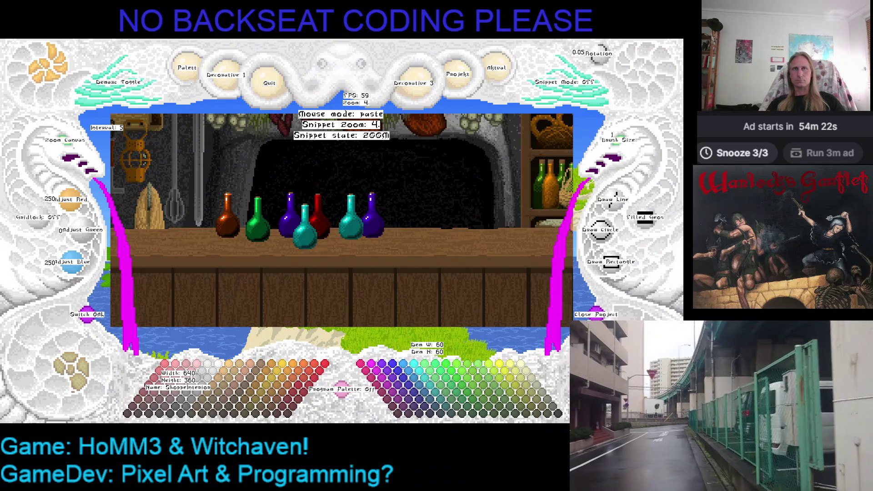
{"action": "left_click", "coordinate": [351, 225]}
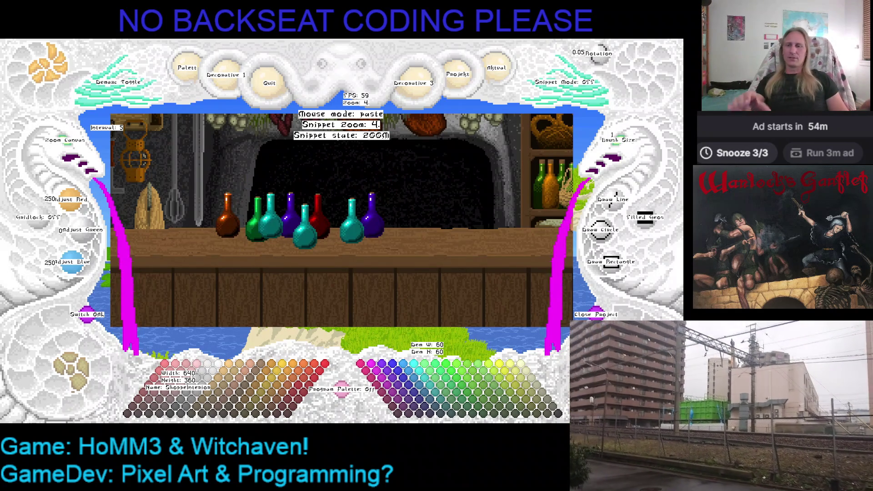
{"action": "key", "text": "Escape"}
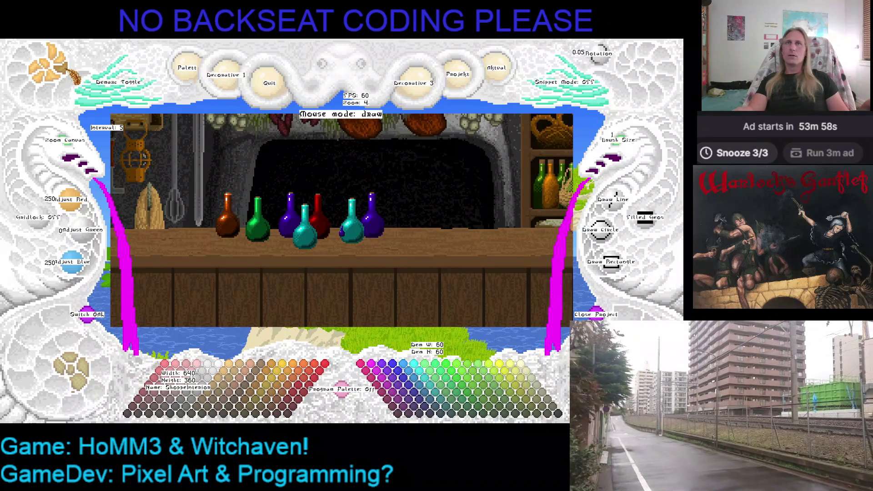
Stamp a larger teal bottle on the counter's right, then undo it.
{"action": "left_click_drag", "start_coordinate": [342, 232], "coordinate": [341, 226]}
{"action": "key", "text": "ctrl+z"}
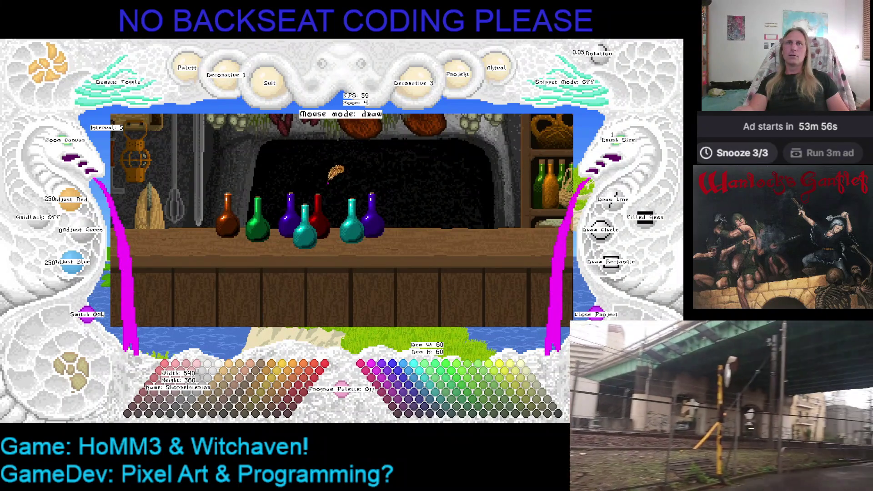
{"action": "key", "text": "ctrl+v"}
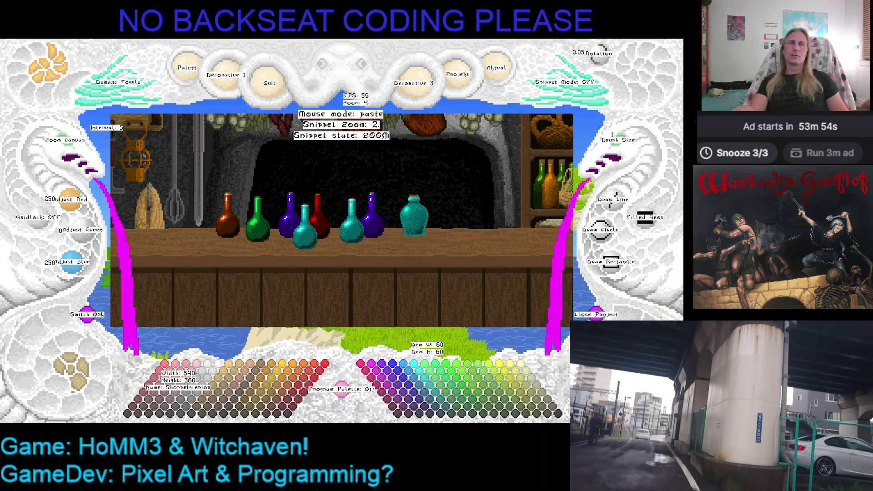
{"action": "left_click", "coordinate": [414, 218]}
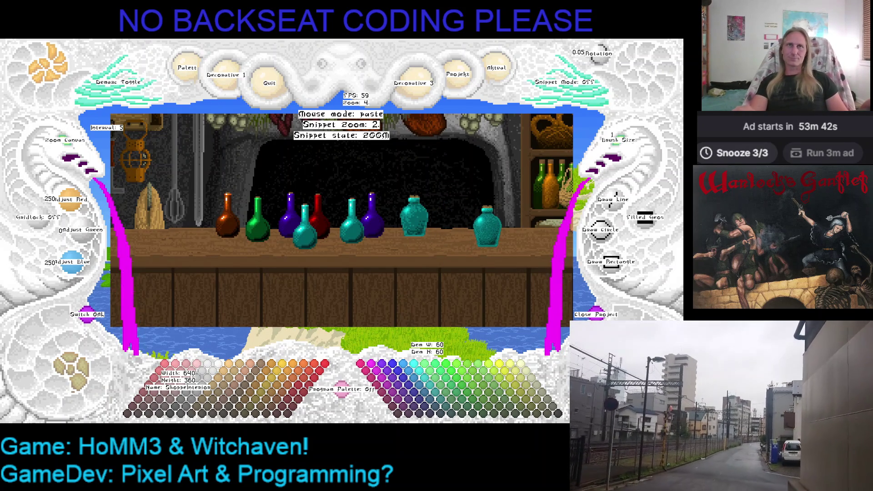
{"action": "key", "text": "ctrl+z"}
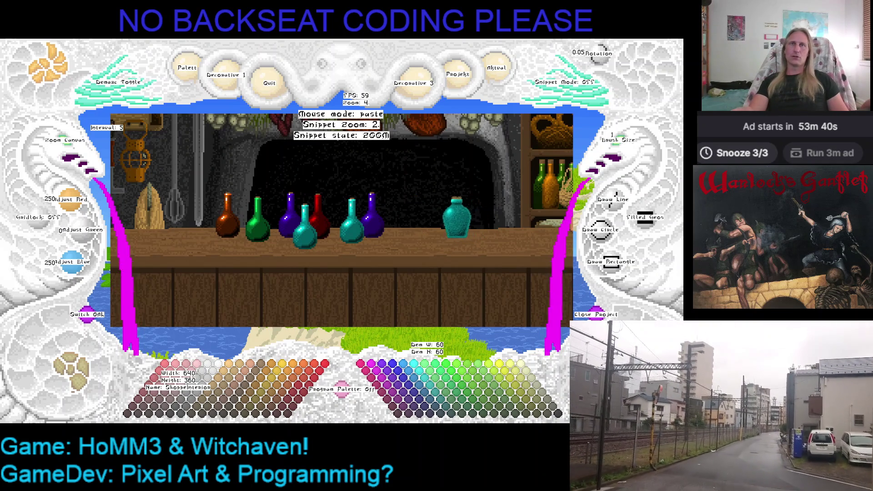
{"action": "key", "text": "Escape"}
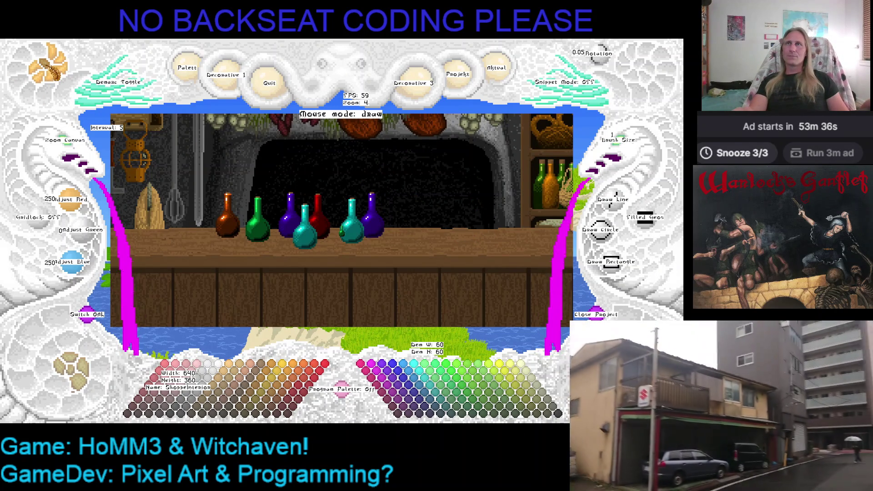
Stamp a green bottle in front of the row and a brown bottle beside it.
{"action": "key", "text": "ctrl+v"}
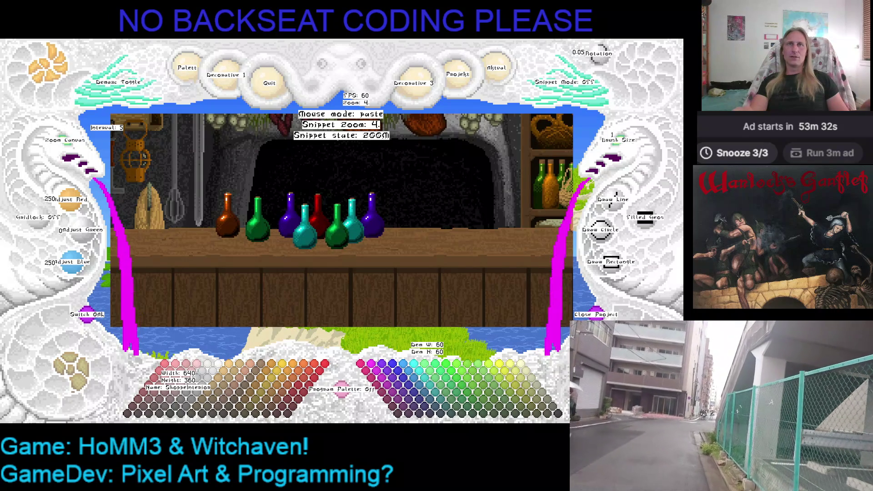
{"action": "left_click", "coordinate": [390, 223]}
{"action": "key", "text": "Escape"}
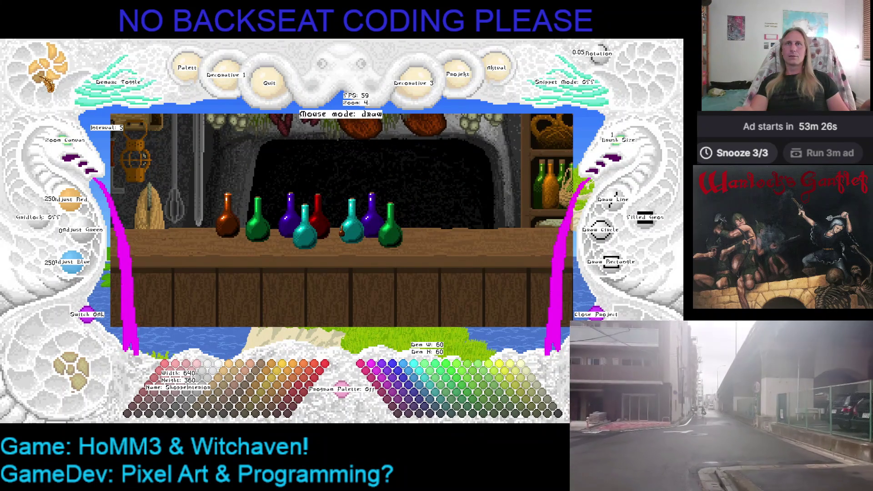
{"action": "right_click", "coordinate": [227, 214]}
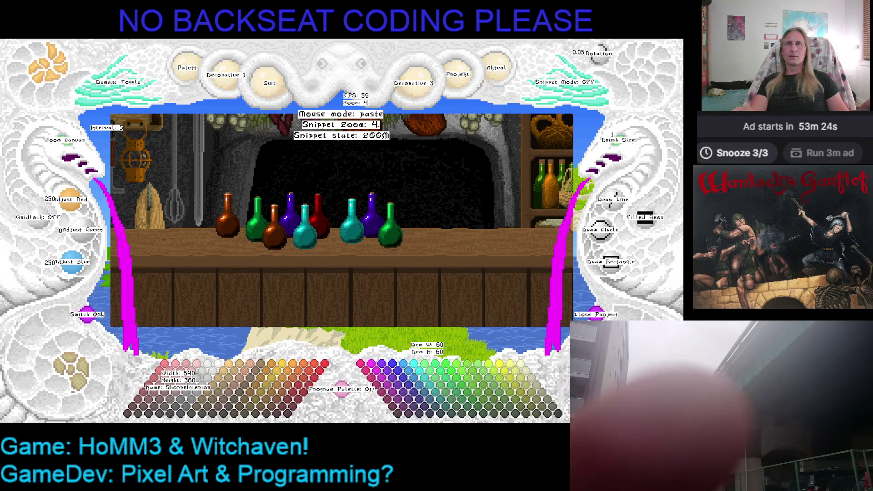
{"action": "left_click", "coordinate": [274, 225]}
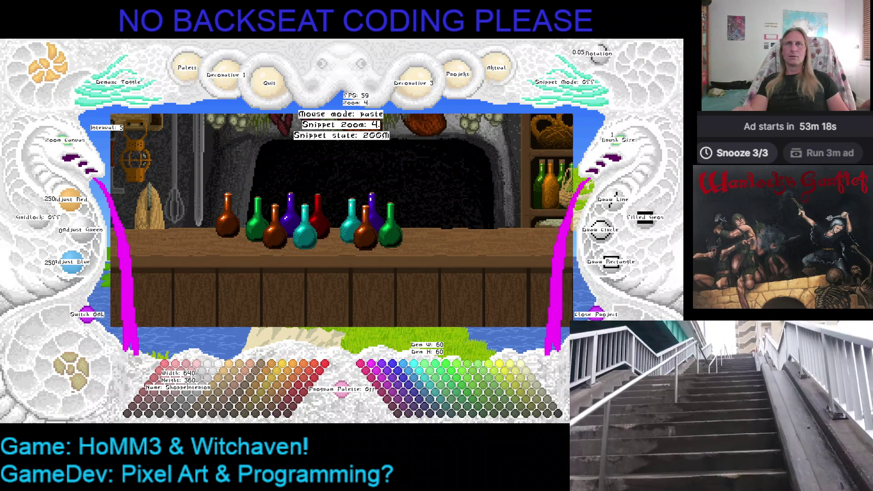
{"action": "key", "text": "Escape"}
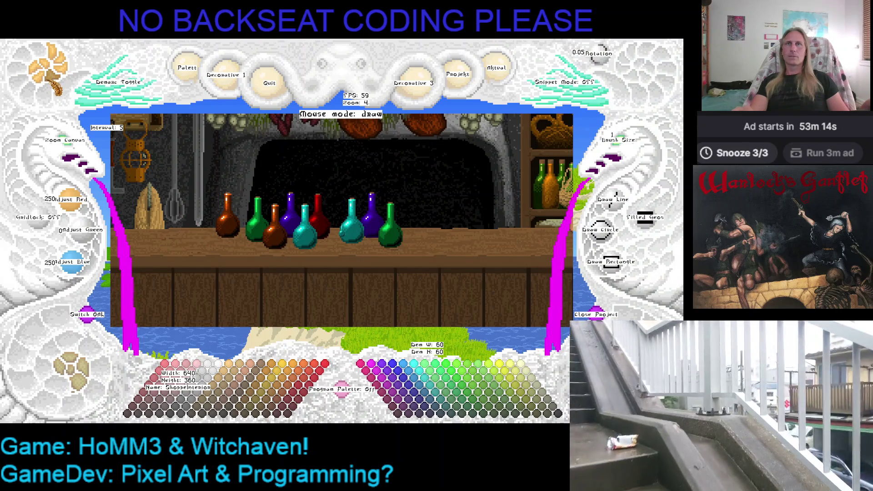
Bring up the teal and green bottle snippets again, then leave paste mode.
{"action": "key", "text": "ctrl+v"}
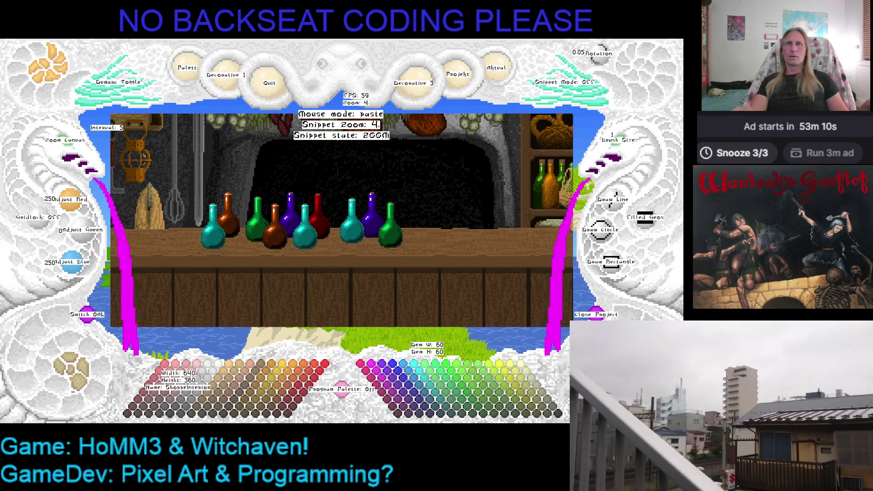
{"action": "key", "text": "Escape"}
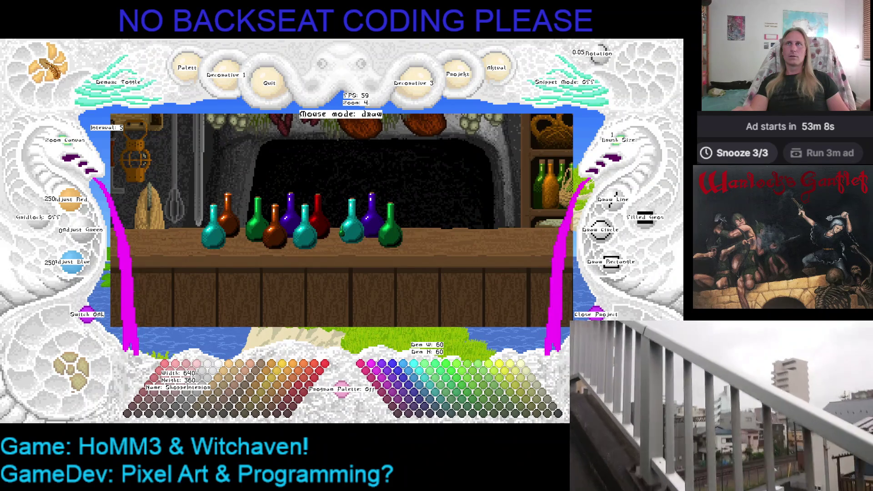
{"action": "key", "text": "ctrl+v"}
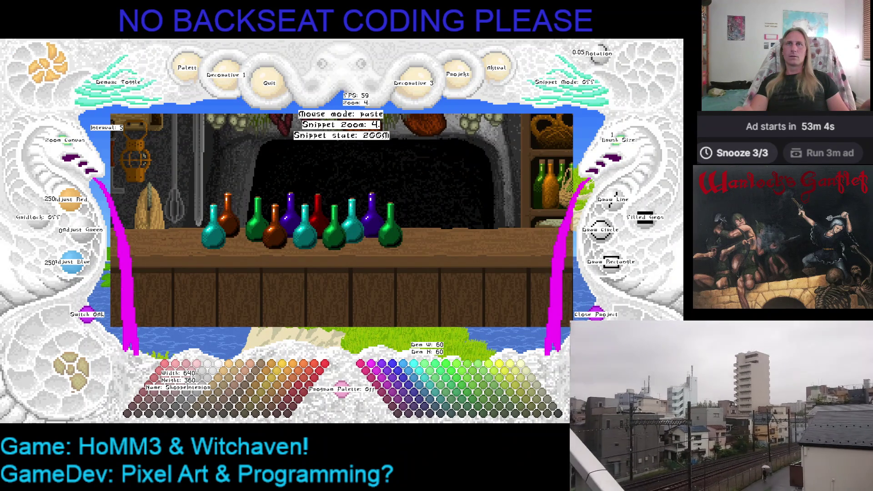
{"action": "key", "text": "Escape"}
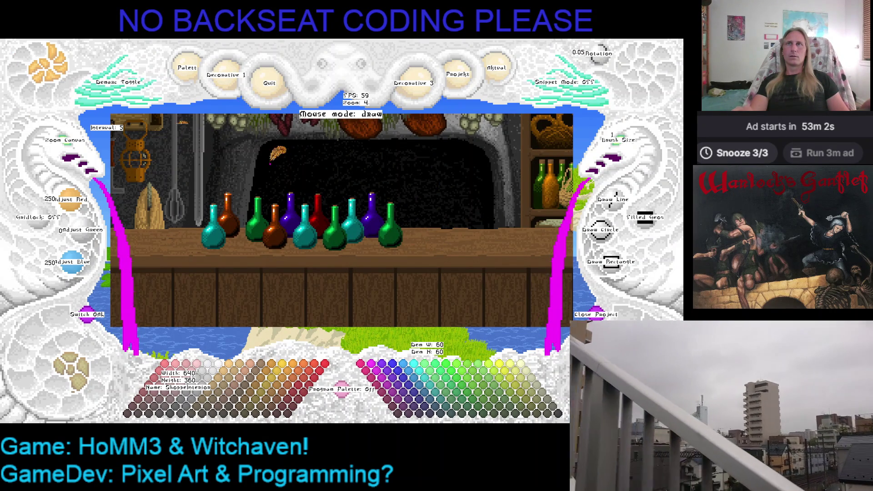
Zoom the canvas and bring up the red bottle snippet for stamping near the right end.
{"action": "scroll", "coordinate": [341, 221], "scroll_direction": "down", "scroll_amount": 2}
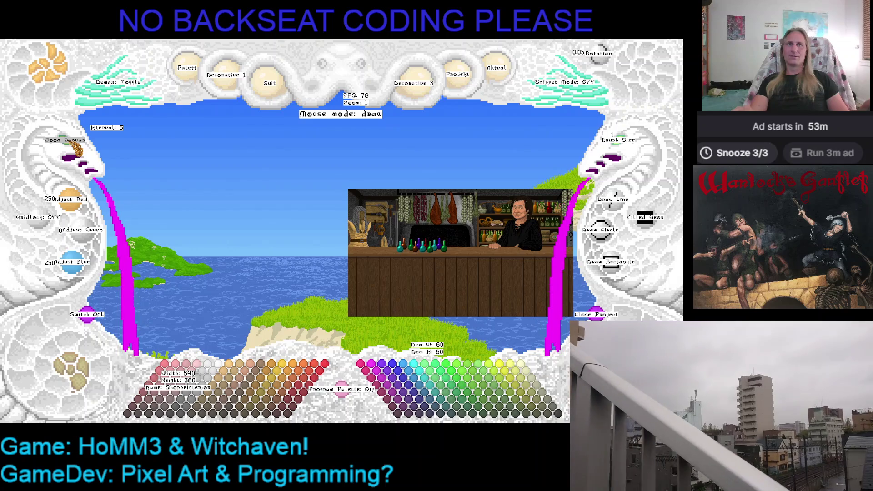
{"action": "scroll", "coordinate": [427, 249], "scroll_direction": "up", "scroll_amount": 3}
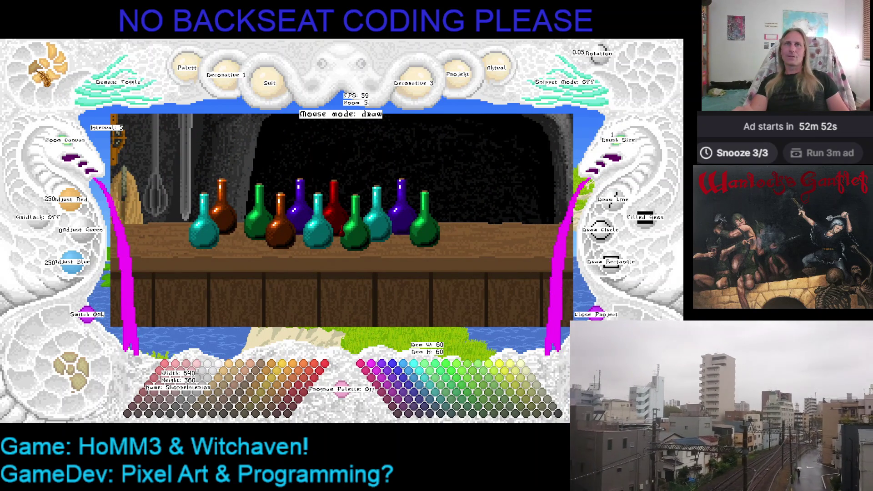
{"action": "key", "text": "ctrl+v"}
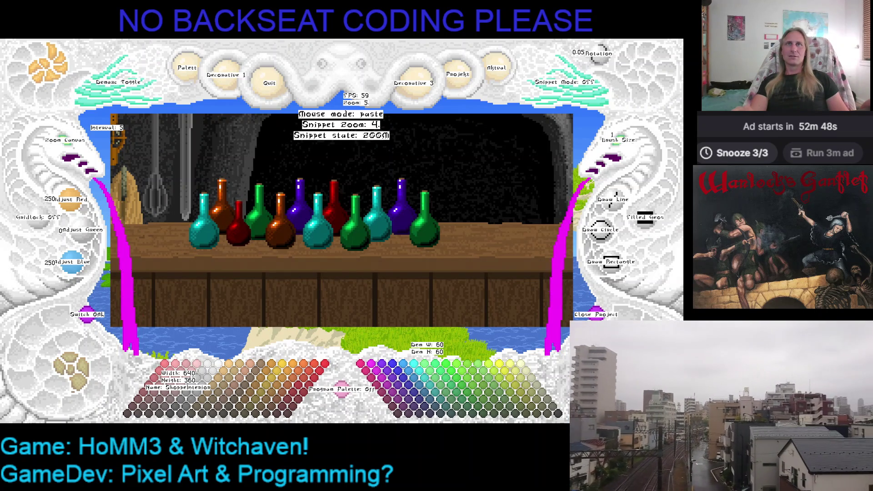
{"action": "key", "text": "Escape"}
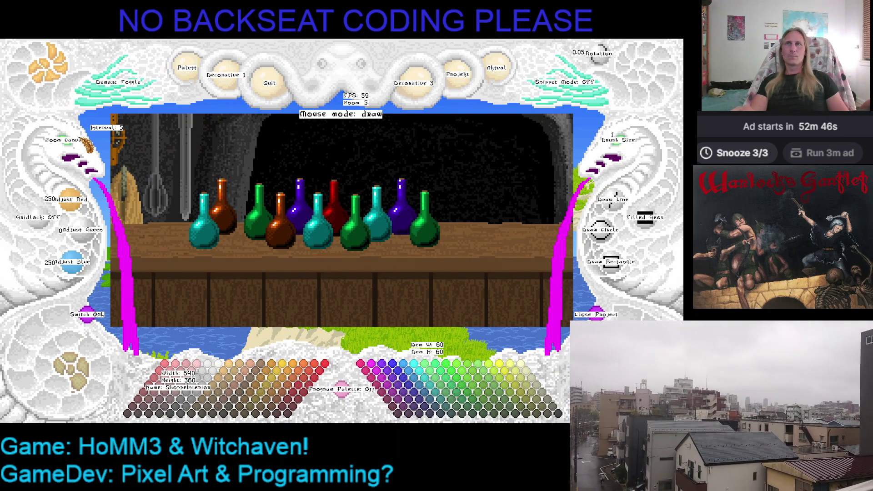
{"action": "left_click", "coordinate": [77, 148]}
{"action": "key", "text": "ctrl+v"}
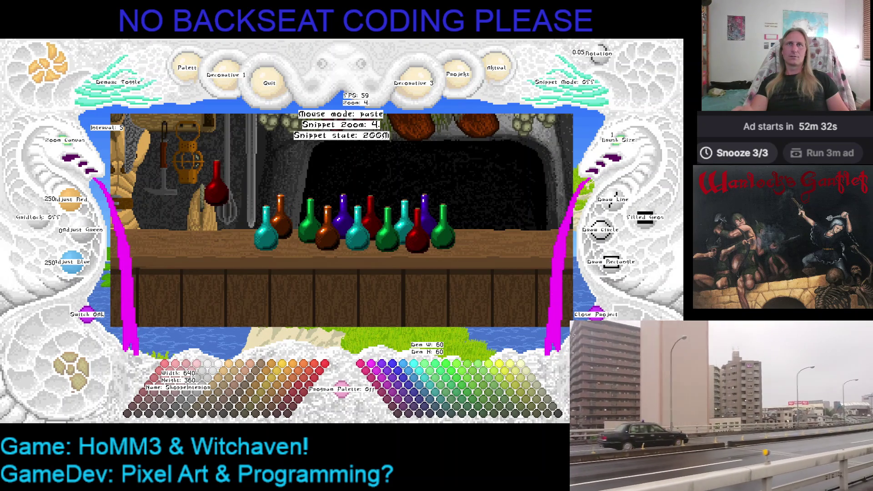
Finish stamping, pick up and drop the green bottle, and adjust the shop view.
{"action": "right_click", "coordinate": [213, 182]}
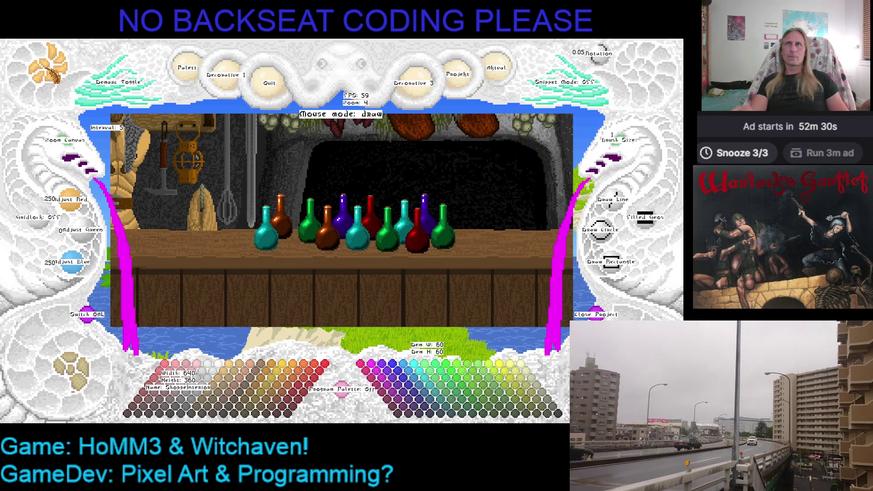
{"action": "right_click", "coordinate": [267, 245]}
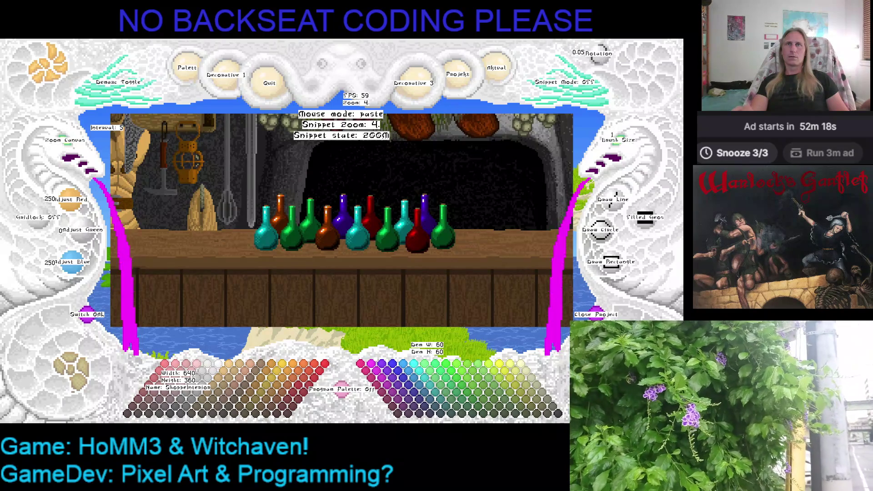
{"action": "key", "text": "Escape"}
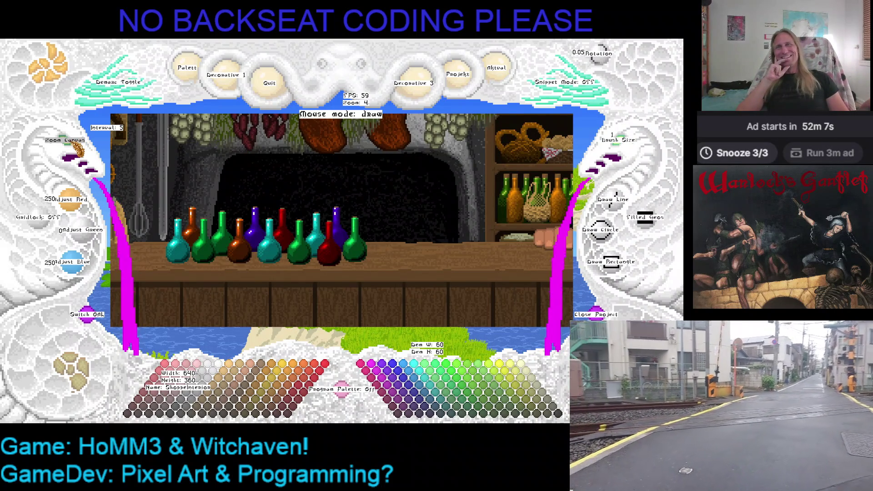
{"action": "scroll", "coordinate": [77, 152], "scroll_direction": "down", "scroll_amount": 3}
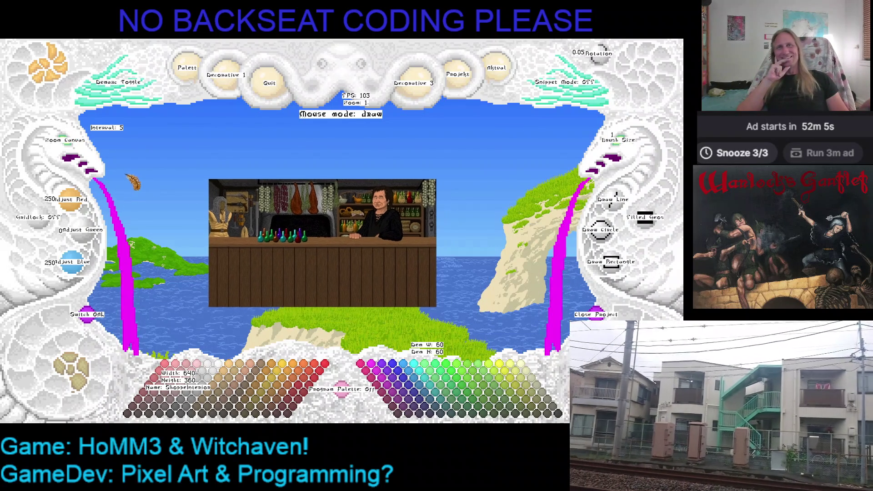
{"action": "scroll", "coordinate": [66, 140], "scroll_direction": "up", "scroll_amount": 2}
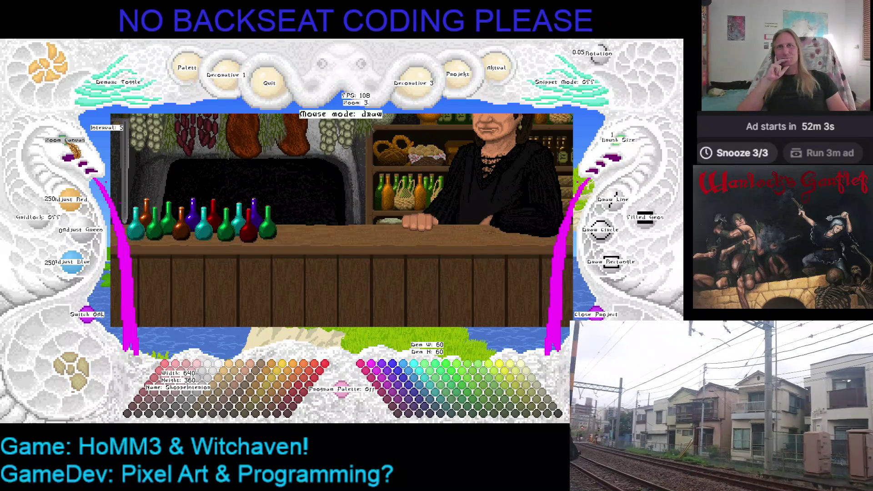
{"action": "scroll", "coordinate": [73, 150], "scroll_direction": "down", "scroll_amount": 1}
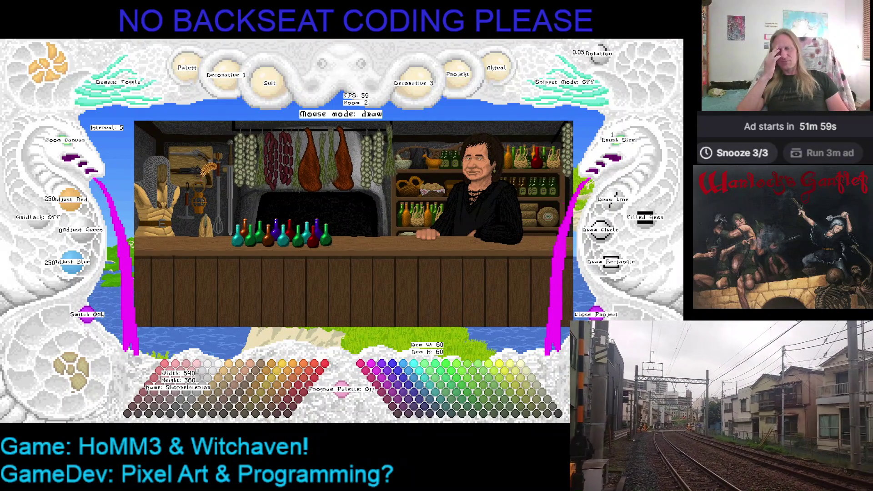
{"action": "mouse_move", "coordinate": [202, 177]}
{"action": "left_mouse_down"}
{"action": "mouse_move", "coordinate": [142, 160]}
{"action": "mouse_move", "coordinate": [198, 170]}
{"action": "left_mouse_up"}
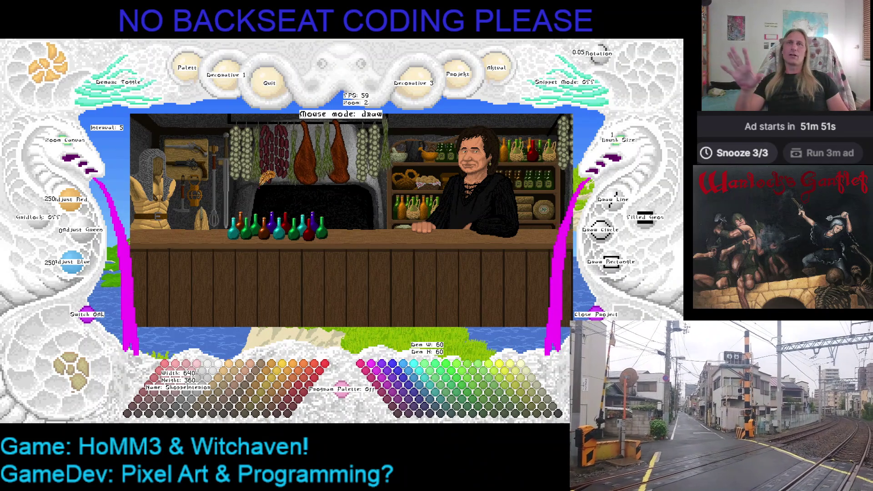
Toggle the shop background off and on to check the potions, then switch to the oven-and-weapons image.
{"action": "left_click", "coordinate": [78, 405]}
{"action": "left_click", "coordinate": [78, 406]}
{"action": "left_click", "coordinate": [89, 398]}
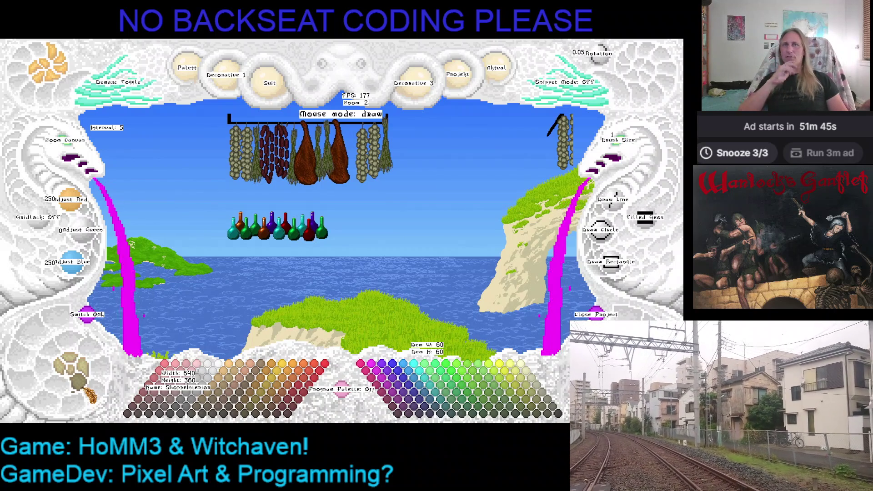
{"action": "left_click", "coordinate": [90, 396]}
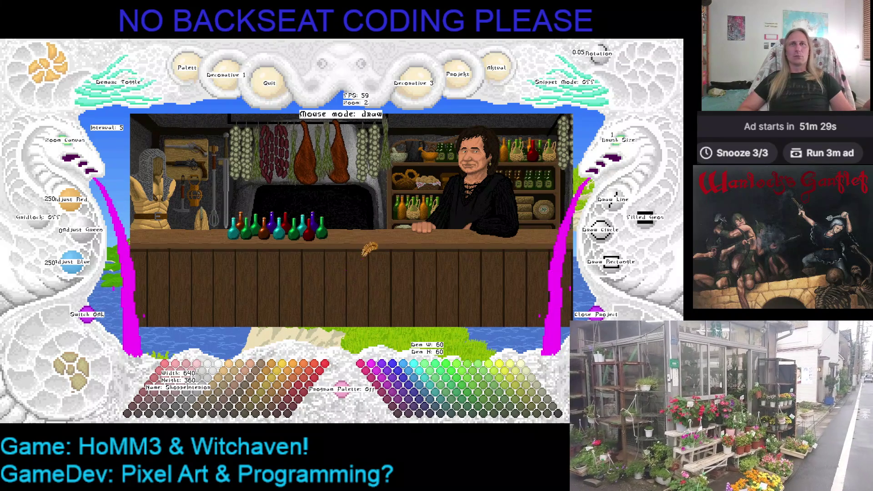
{"action": "left_click_drag", "start_coordinate": [353, 259], "coordinate": [387, 207]}
{"action": "left_click", "coordinate": [78, 368]}
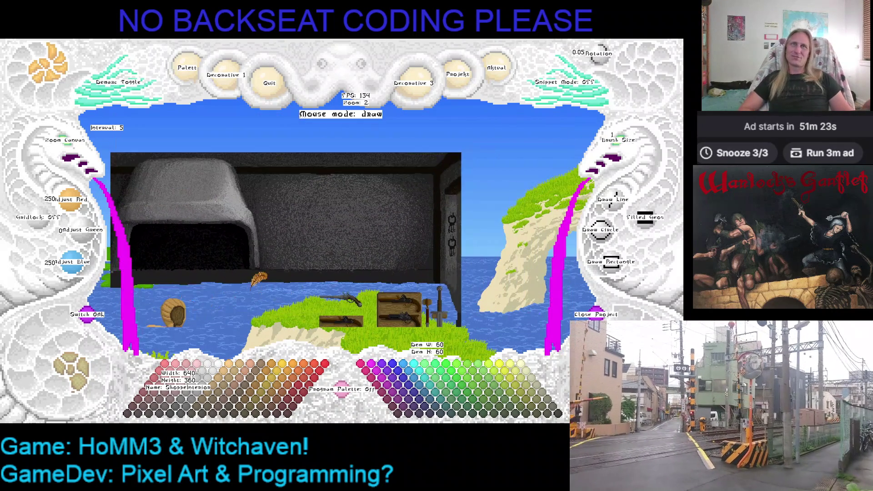
Switch to the shelves image, zoom in, and mark three green bottles as a snippet.
{"action": "left_click", "coordinate": [79, 366]}
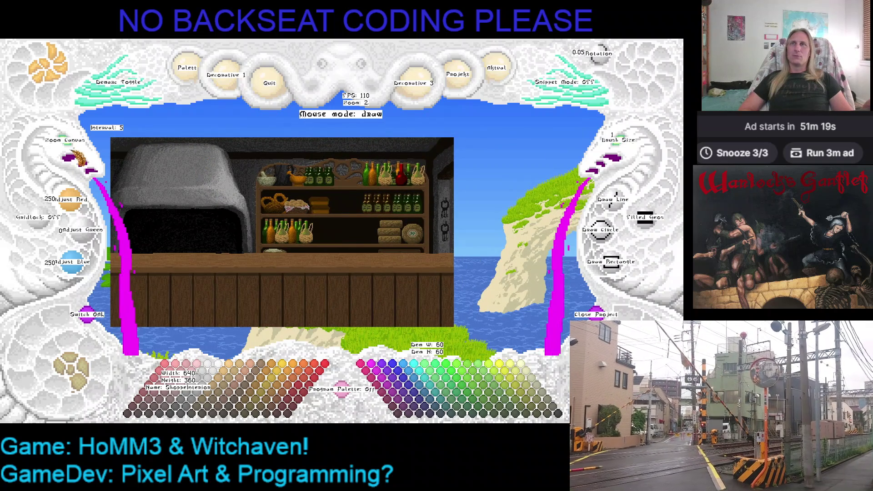
{"action": "scroll", "coordinate": [329, 234], "scroll_direction": "up", "scroll_amount": 4}
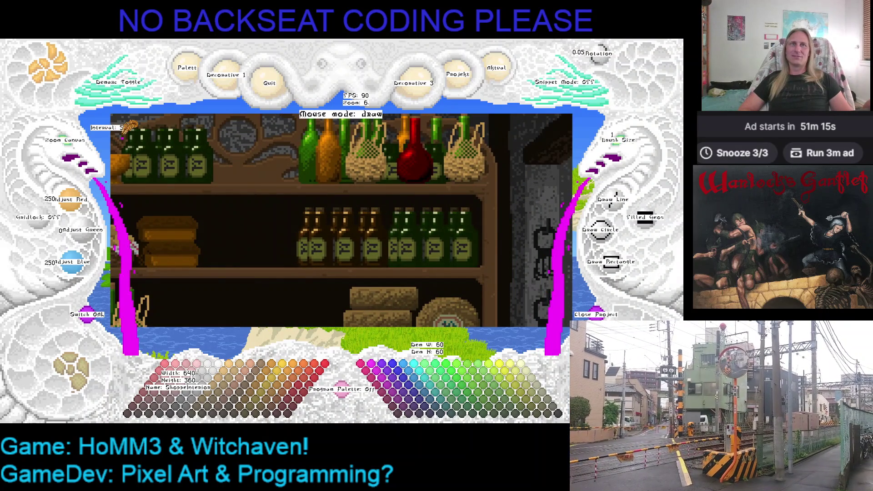
{"action": "left_click", "coordinate": [117, 82]}
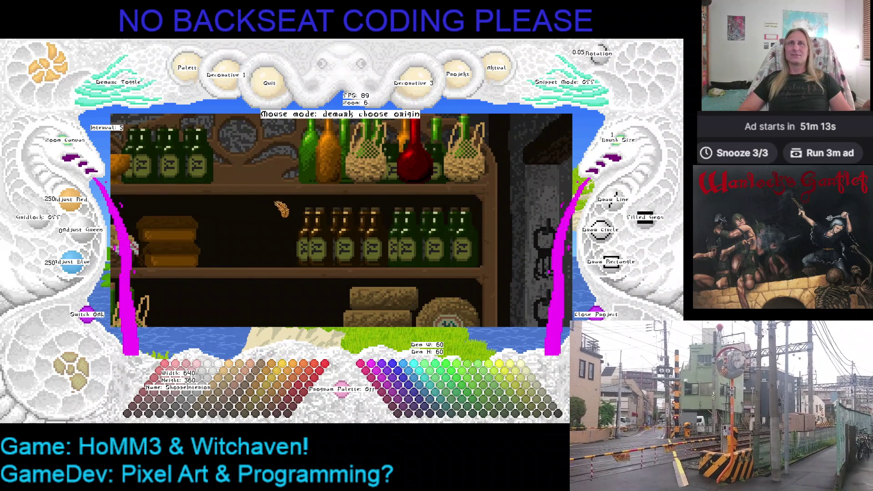
{"action": "left_click", "coordinate": [296, 205]}
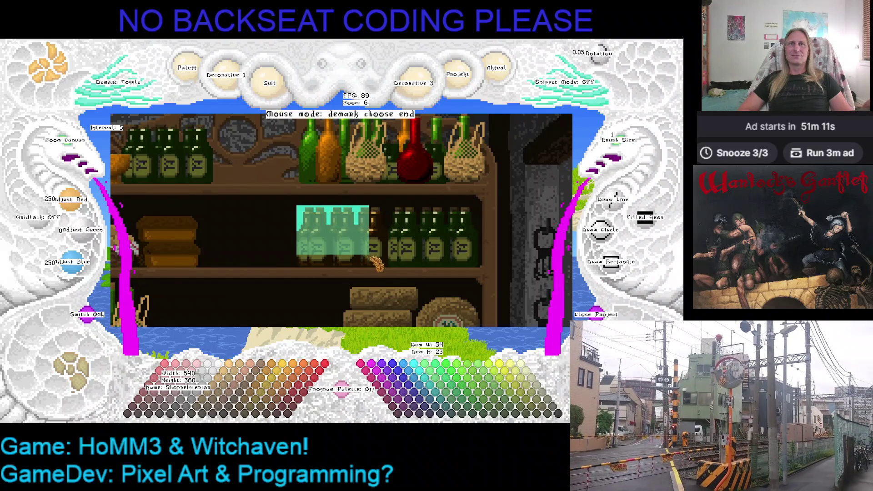
{"action": "left_click", "coordinate": [390, 269]}
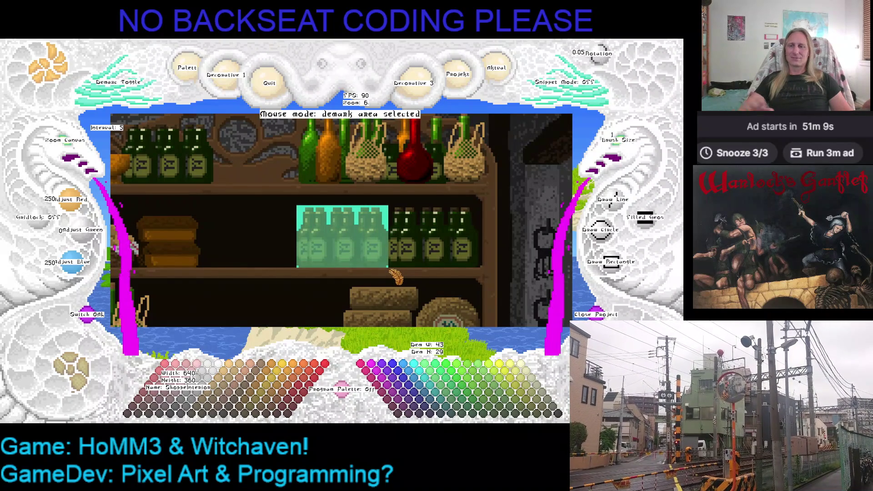
Zoom out and pick up the three-bottle snippet for pasting on the counter.
{"action": "right_click", "coordinate": [305, 233]}
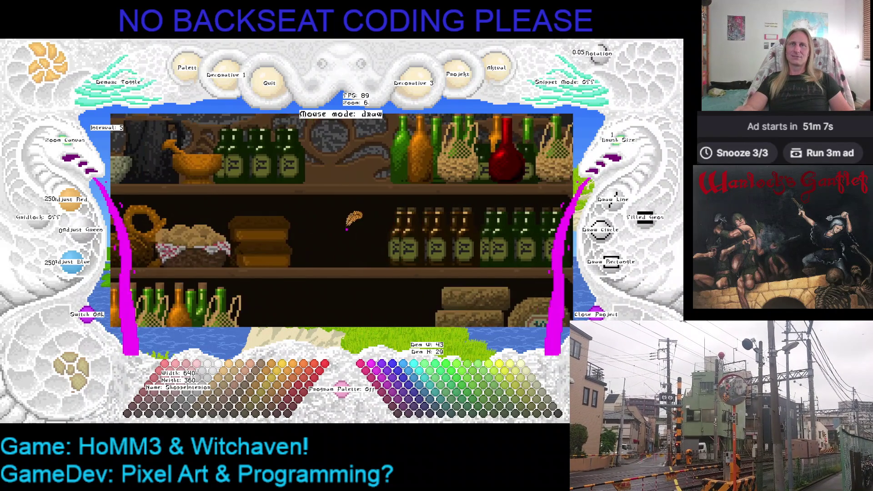
{"action": "scroll", "coordinate": [341, 220], "scroll_direction": "down", "scroll_amount": 4}
{"action": "scroll", "coordinate": [341, 221], "scroll_direction": "up", "scroll_amount": 2}
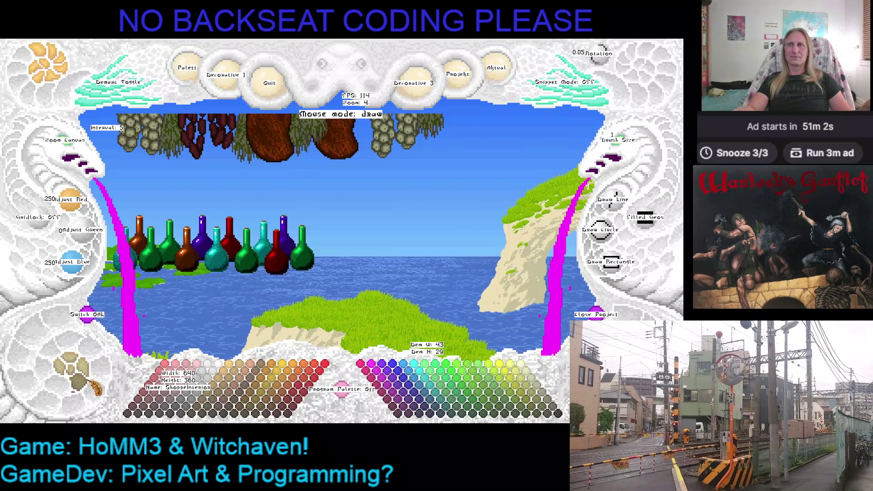
{"action": "right_click", "coordinate": [382, 264]}
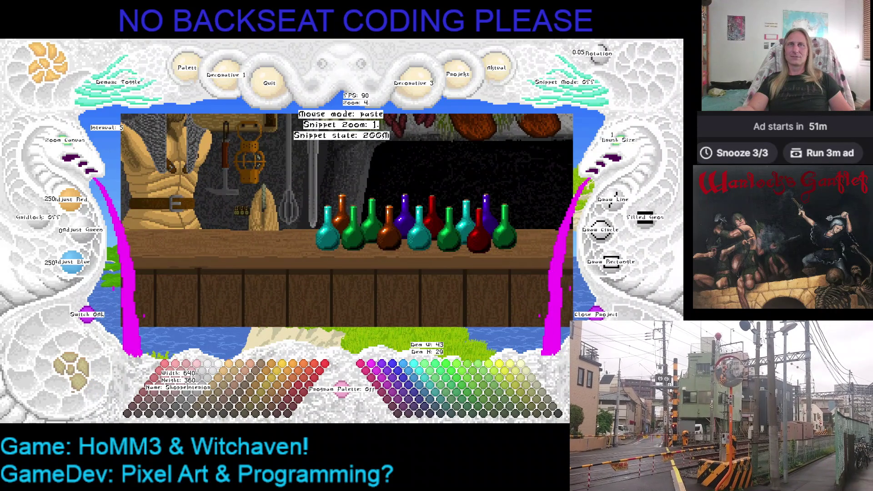
Raise the snippet zoom to 6 and pan along the counter toward the coloured potions.
{"action": "scroll", "coordinate": [249, 216], "scroll_direction": "up", "scroll_amount": 2}
{"action": "scroll", "coordinate": [261, 222], "scroll_direction": "up", "scroll_amount": 1}
{"action": "scroll", "coordinate": [239, 230], "scroll_direction": "up", "scroll_amount": 1}
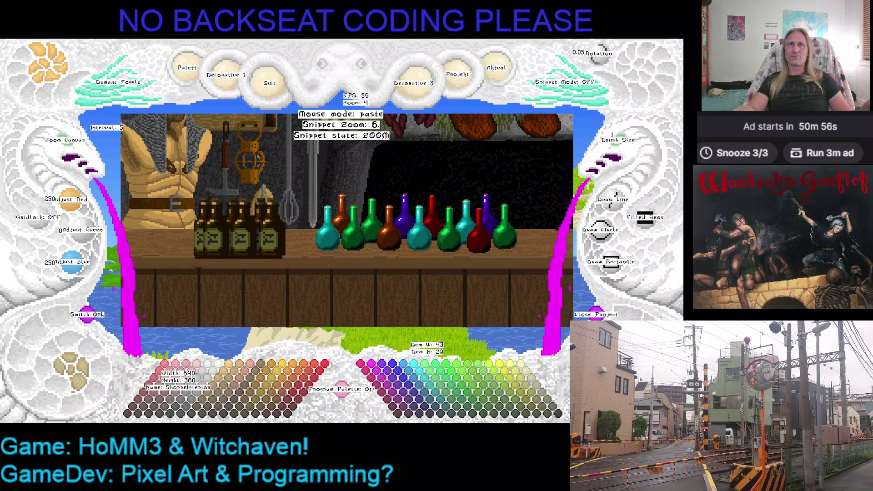
{"action": "left_click_drag", "start_coordinate": [239, 230], "coordinate": [316, 230]}
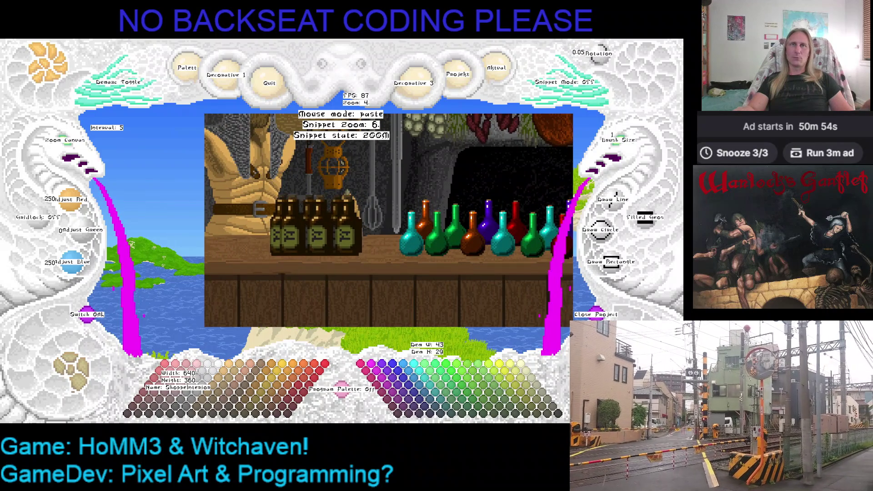
{"action": "left_click_drag", "start_coordinate": [364, 229], "coordinate": [292, 229]}
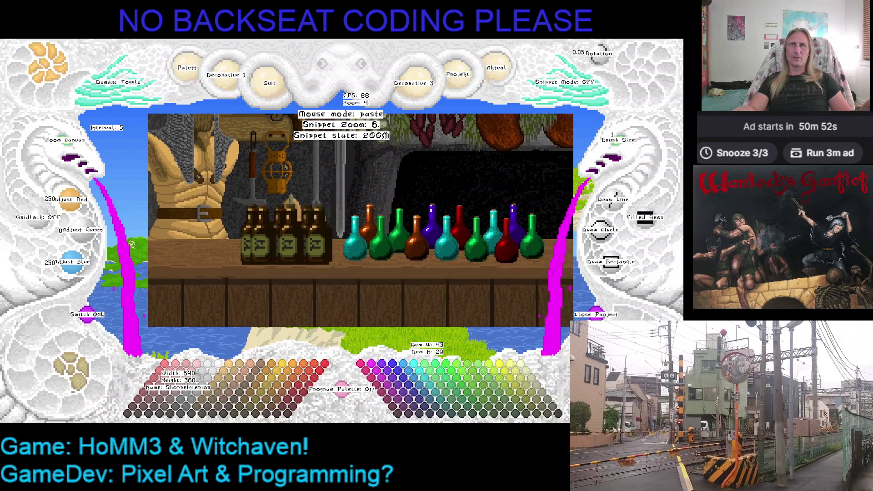
{"action": "key", "text": "Right"}
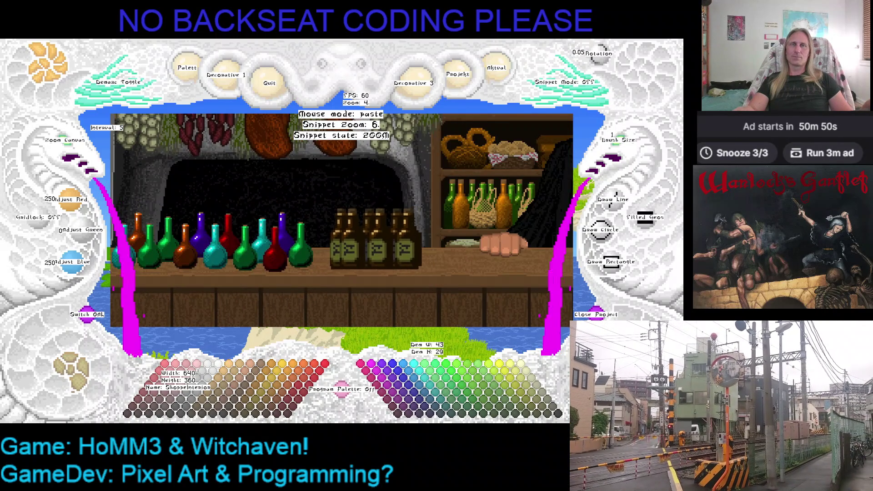
{"action": "scroll", "coordinate": [377, 239], "scroll_direction": "down", "scroll_amount": 1}
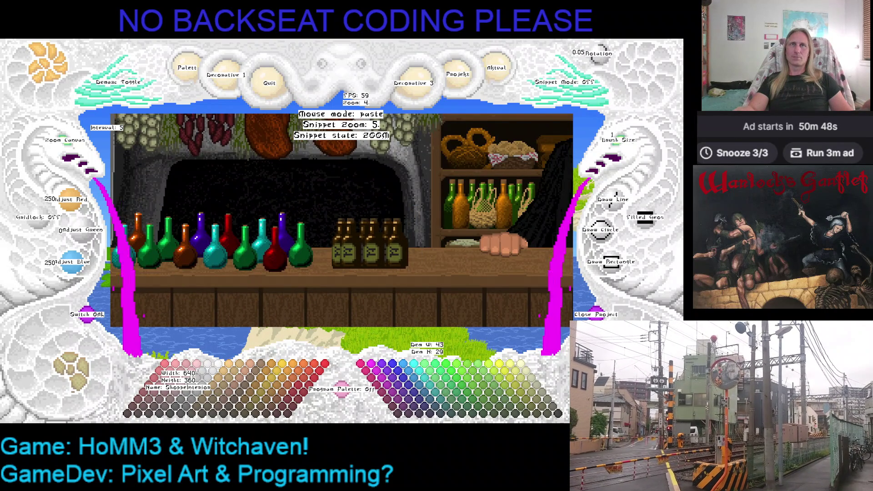
Centre the shopkeeper by the counter and stamp the enlarged dark bottle snippet there.
{"action": "mouse_move", "coordinate": [370, 244]}
{"action": "left_mouse_down"}
{"action": "mouse_move", "coordinate": [254, 250]}
{"action": "mouse_move", "coordinate": [304, 257]}
{"action": "left_mouse_up"}
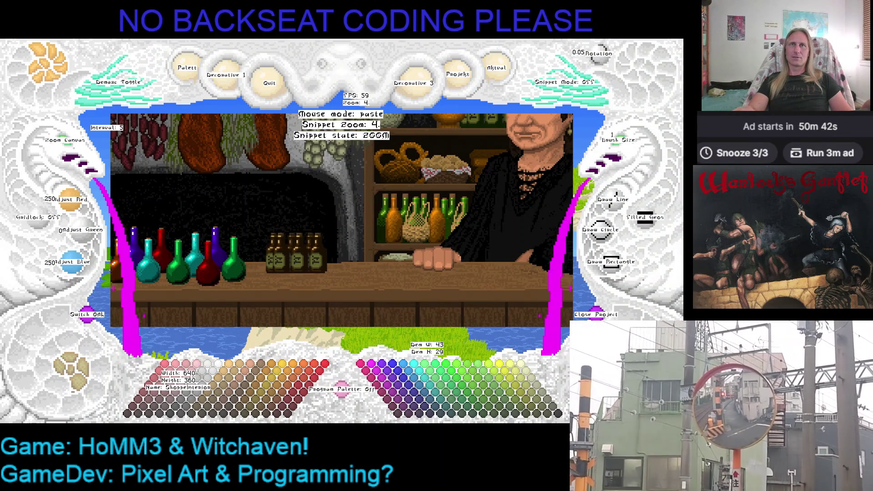
{"action": "scroll", "coordinate": [302, 255], "scroll_direction": "down", "scroll_amount": 1}
{"action": "mouse_move", "coordinate": [296, 256]}
{"action": "left_mouse_down"}
{"action": "mouse_move", "coordinate": [409, 217]}
{"action": "mouse_move", "coordinate": [260, 268]}
{"action": "left_mouse_up"}
{"action": "scroll", "coordinate": [409, 217], "scroll_direction": "up", "scroll_amount": 1}
{"action": "left_click", "coordinate": [261, 268]}
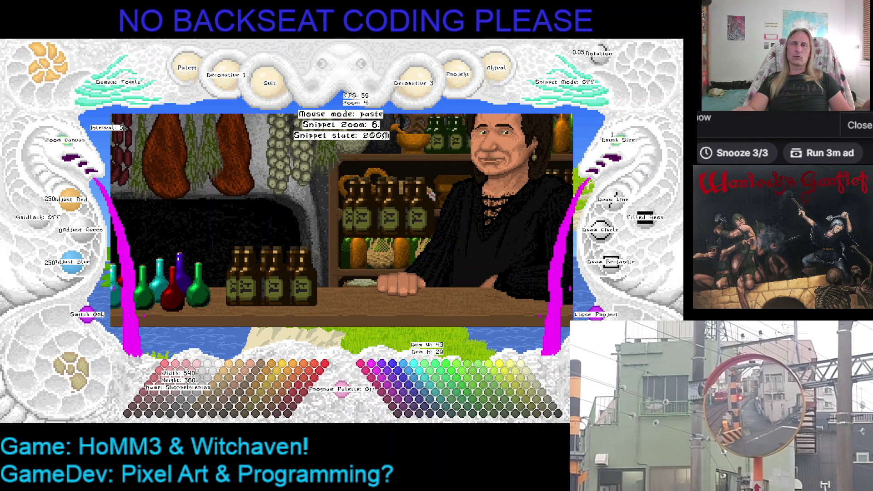
{"action": "key", "text": "Left"}
{"action": "key", "text": "Down"}
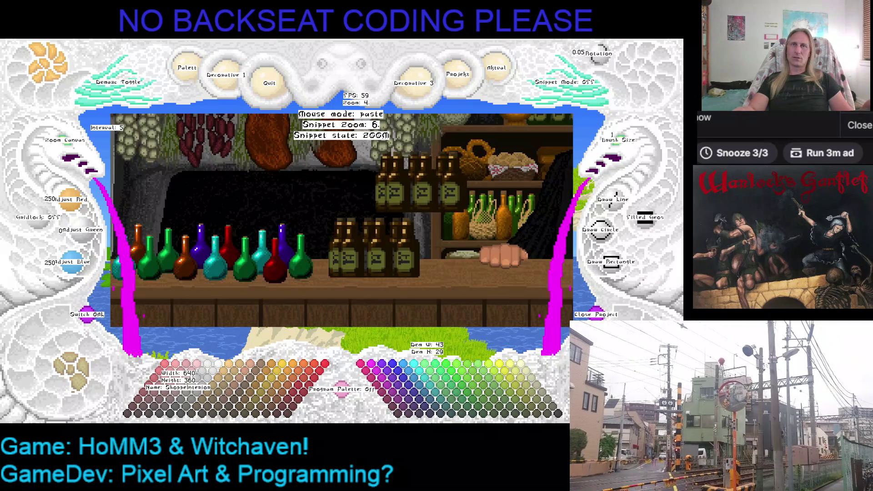
{"action": "key", "text": "Right"}
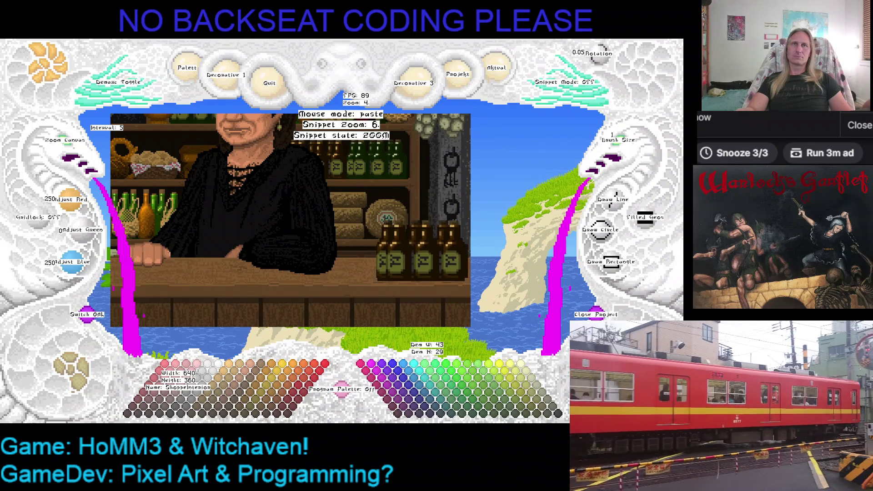
Cancel the paste, hide the shopkeeper, and capture three green shelf bottles as a snippet.
{"action": "key", "text": "Escape"}
{"action": "scroll", "coordinate": [345, 196], "scroll_direction": "up", "scroll_amount": 1}
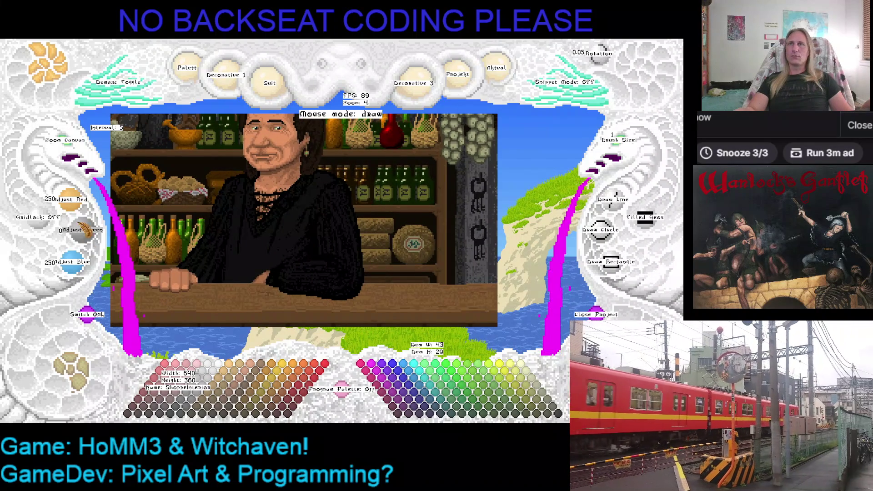
{"action": "key", "text": "h"}
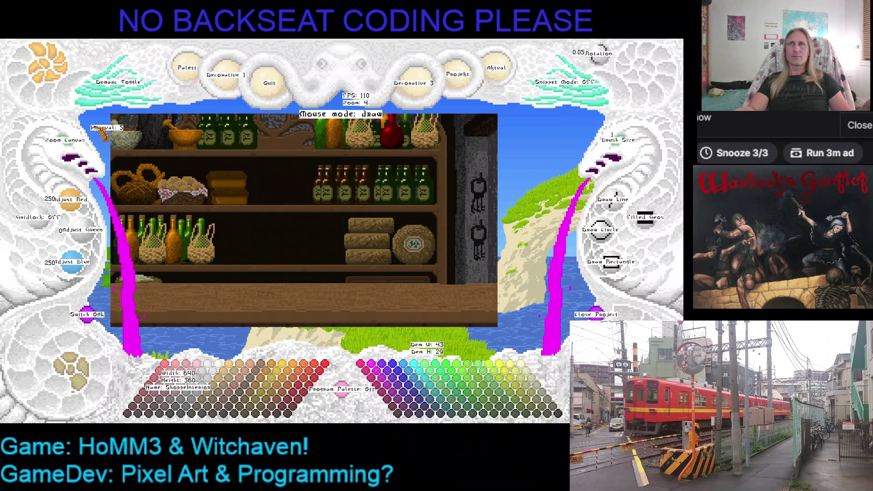
{"action": "left_click", "coordinate": [117, 86]}
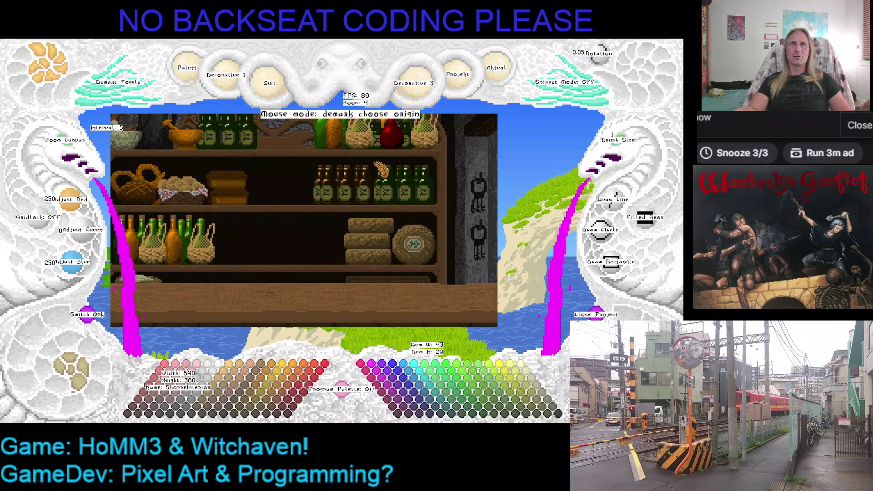
{"action": "left_click", "coordinate": [374, 163]}
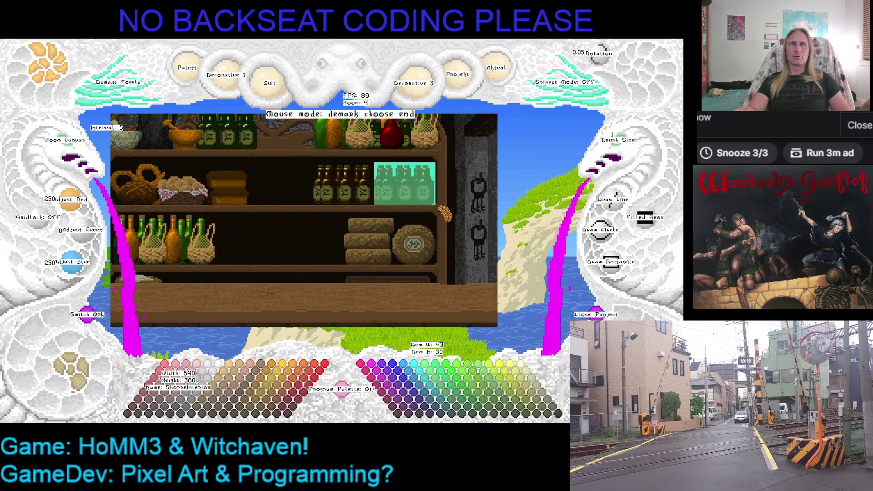
{"action": "left_click", "coordinate": [435, 207]}
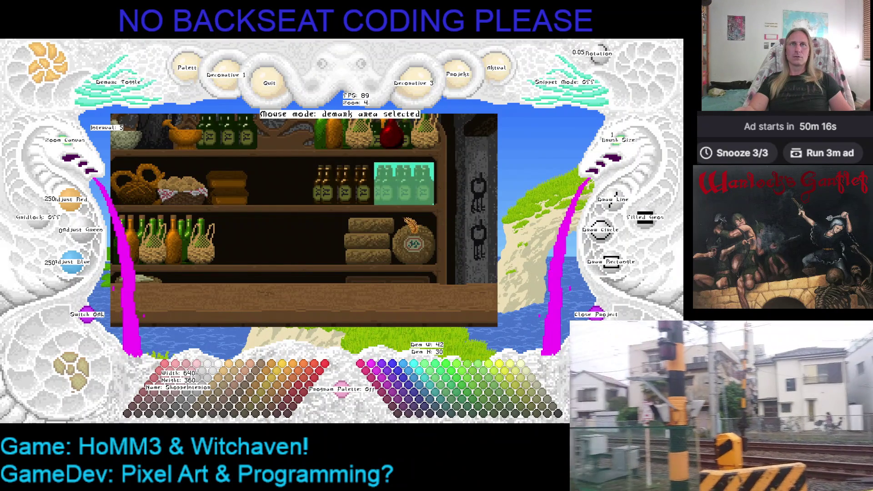
{"action": "left_click", "coordinate": [391, 192]}
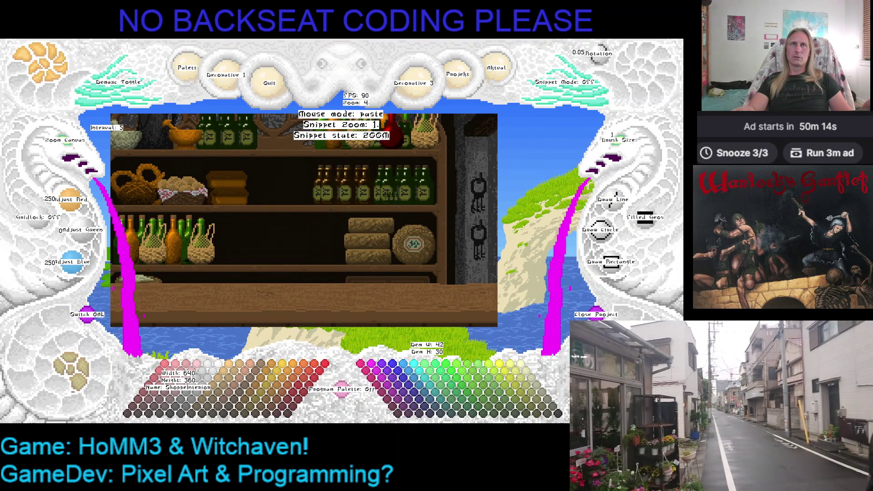
Drop the floating bottle paste, pan across the shop, and start demarking a new region.
{"action": "scroll", "coordinate": [387, 243], "scroll_direction": "up", "scroll_amount": 1}
{"action": "scroll", "coordinate": [386, 244], "scroll_direction": "up", "scroll_amount": 3}
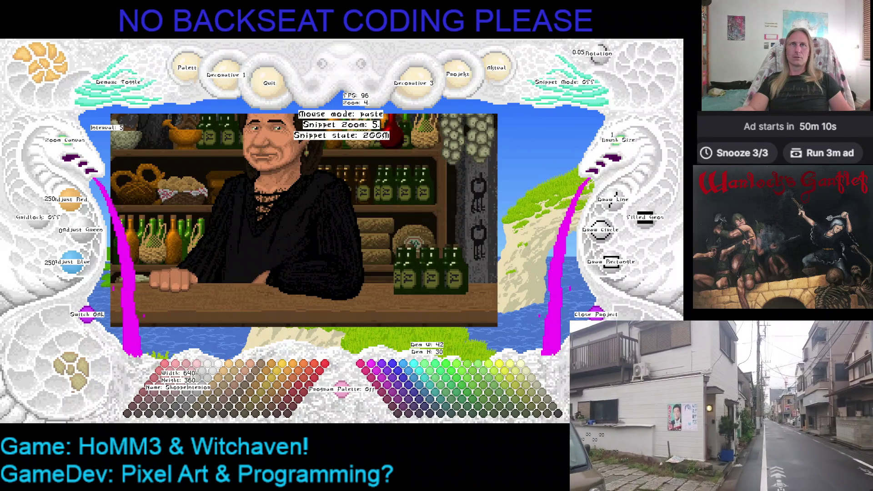
{"action": "scroll", "coordinate": [434, 271], "scroll_direction": "up", "scroll_amount": 1}
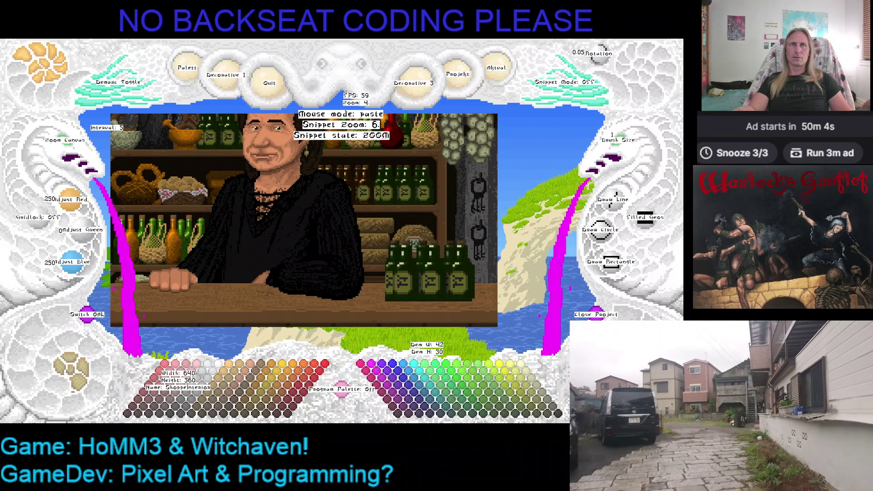
{"action": "key", "text": "Escape"}
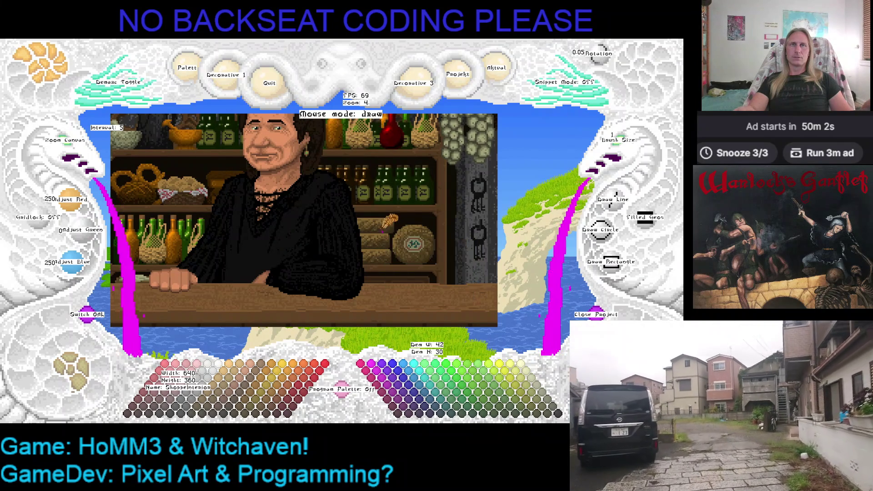
{"action": "key", "text": "Right"}
{"action": "key", "text": "Up"}
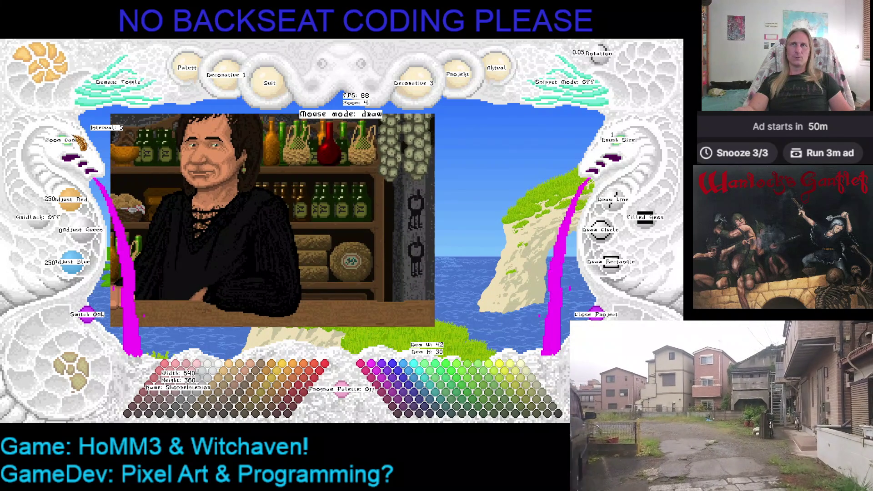
{"action": "scroll", "coordinate": [280, 246], "scroll_direction": "up", "scroll_amount": 5}
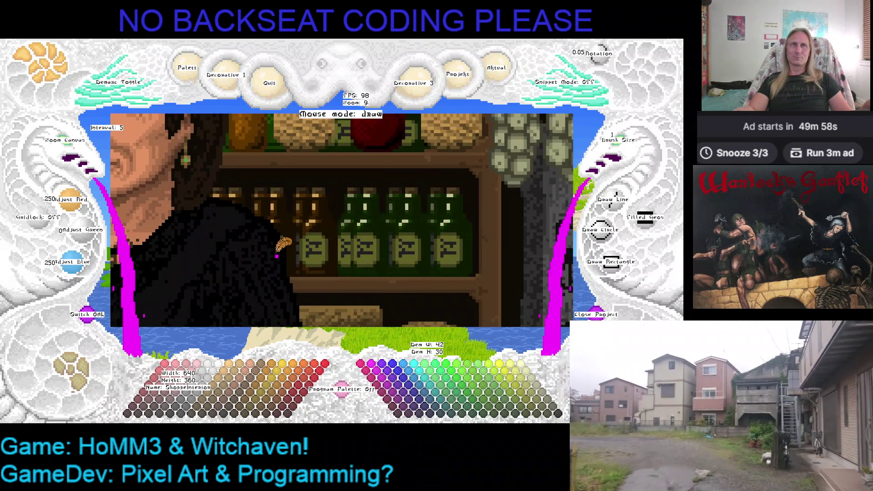
{"action": "left_click", "coordinate": [97, 108]}
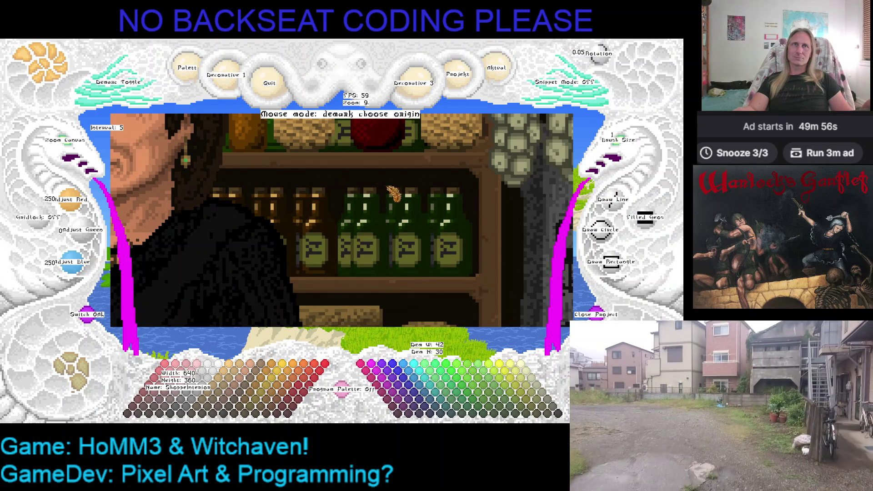
Mark the bottles as a snippet, then discard it and back out of a new marking.
{"action": "left_click", "coordinate": [438, 196]}
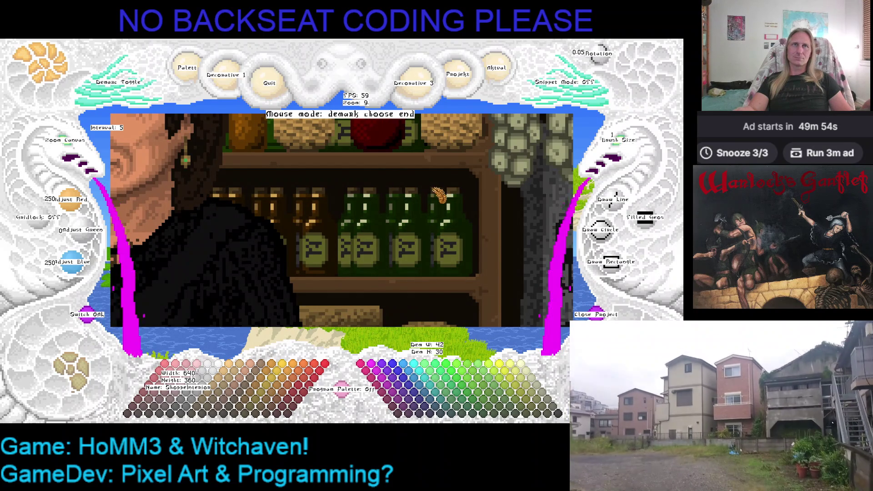
{"action": "left_click", "coordinate": [468, 254]}
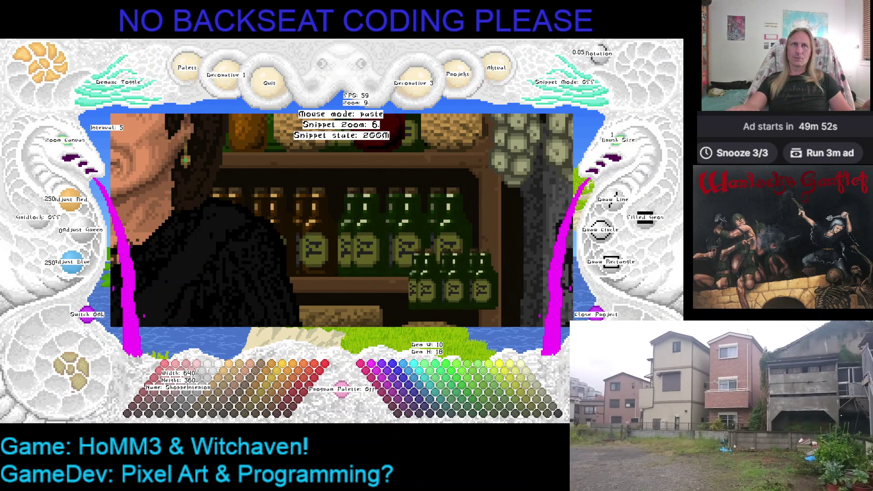
{"action": "right_click", "coordinate": [408, 247]}
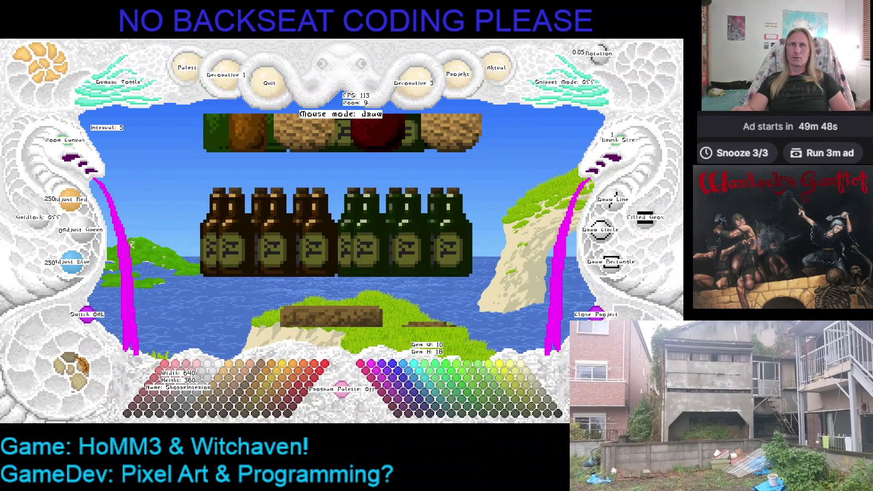
{"action": "left_click", "coordinate": [117, 82]}
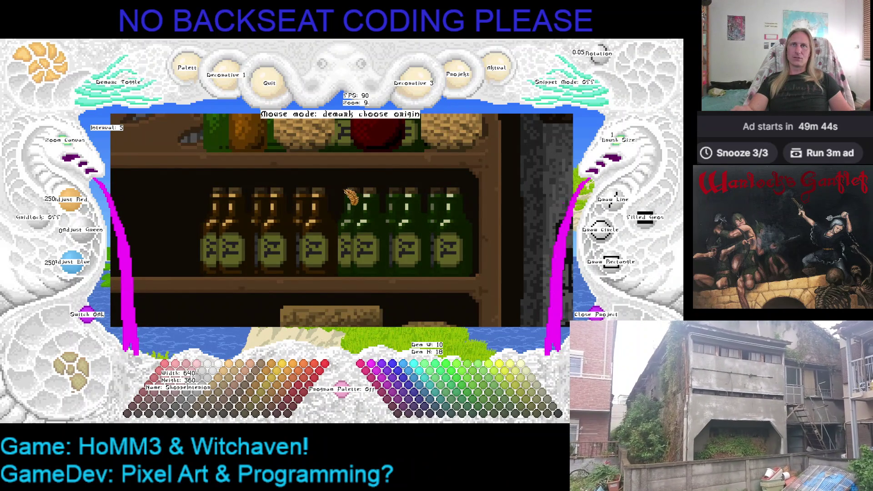
{"action": "left_click", "coordinate": [350, 196]}
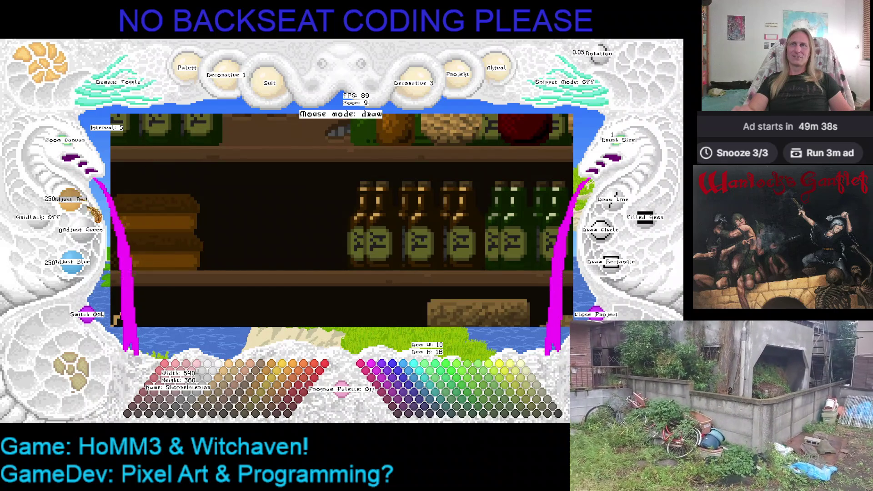
Zoom out and export the shop interior as a bmp image.
{"action": "scroll", "coordinate": [317, 234], "scroll_direction": "down", "scroll_amount": 3}
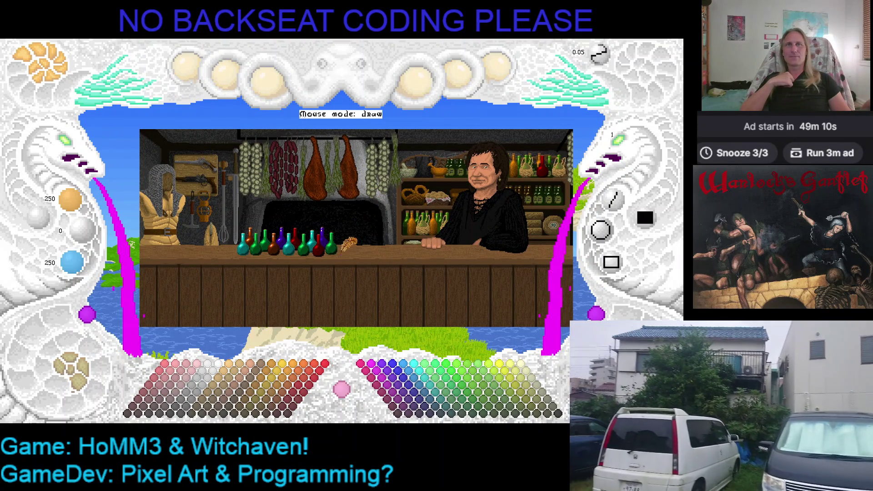
{"action": "left_click", "coordinate": [497, 68]}
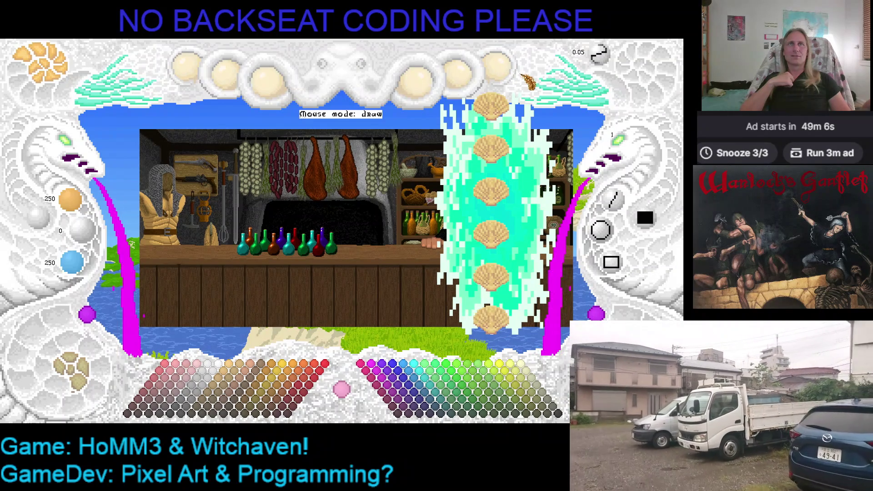
{"action": "left_click", "coordinate": [500, 68]}
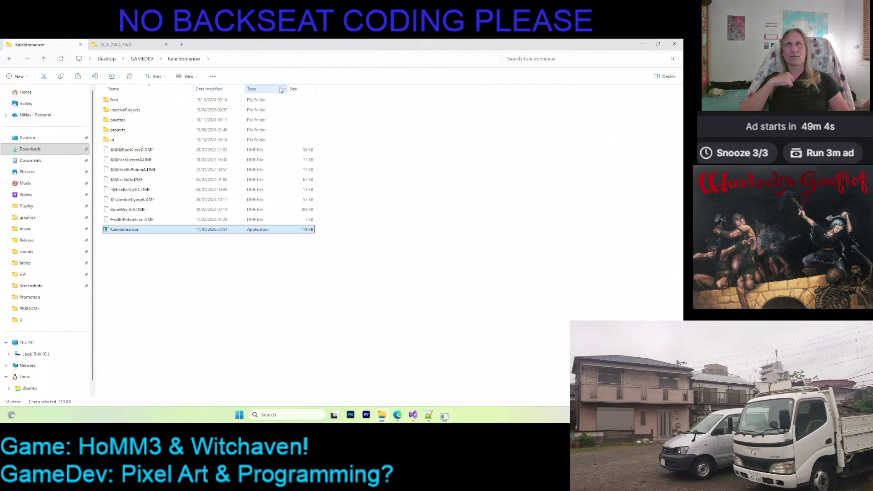
Close Kaleidomancer and select ShoppeInterior.KMF in projects > ShoppeInterior.
{"action": "left_click", "coordinate": [268, 81]}
{"action": "double_click", "coordinate": [119, 129]}
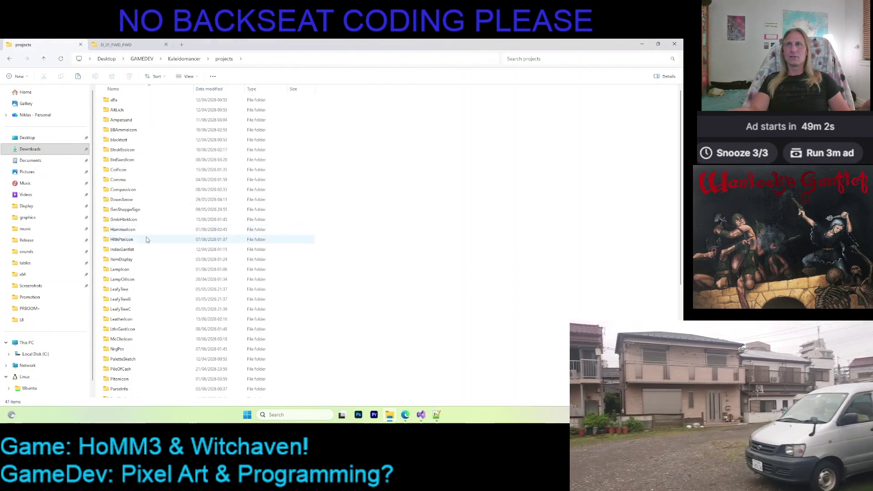
{"action": "scroll", "coordinate": [137, 221], "scroll_direction": "down", "scroll_amount": 5}
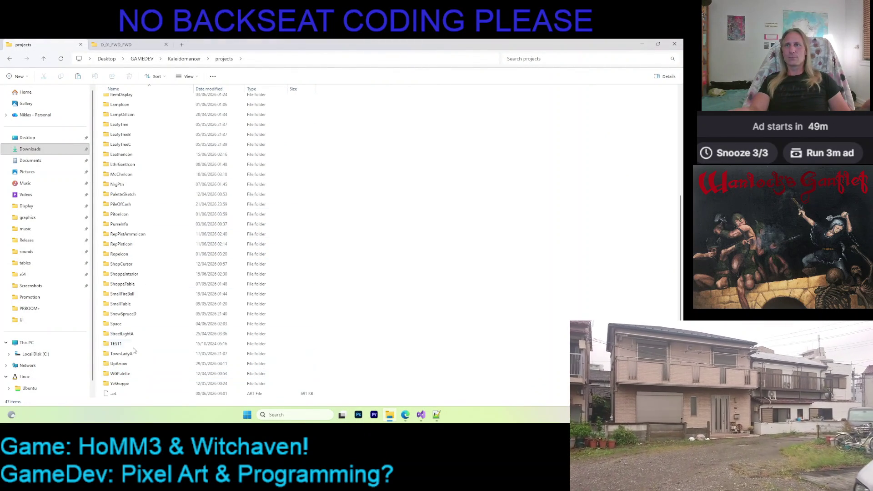
{"action": "double_click", "coordinate": [123, 274]}
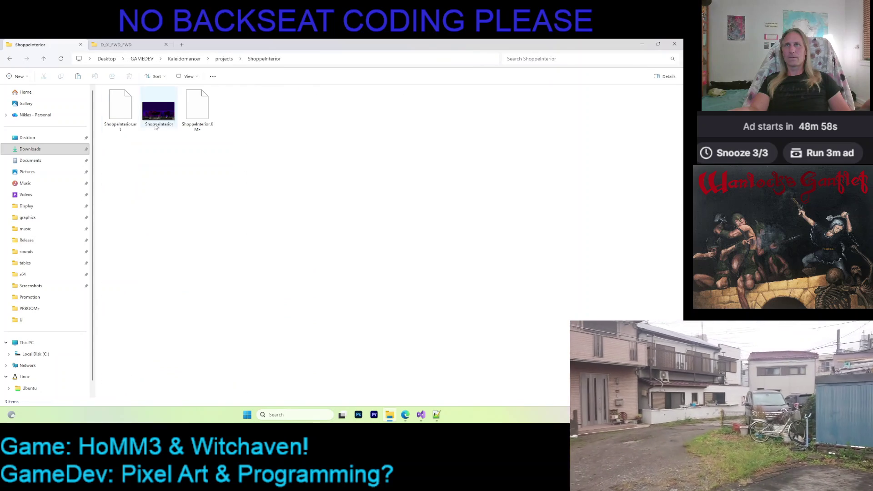
{"action": "left_click", "coordinate": [200, 121]}
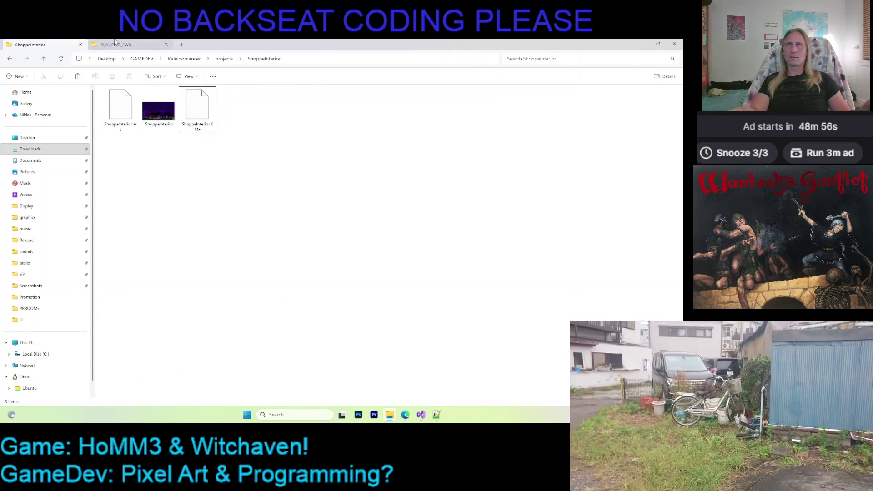
Paste ShoppeInterior.KMF into the D_01_FWD_FWD folder, replacing the older copy.
{"action": "left_click", "coordinate": [131, 44]}
{"action": "left_click", "coordinate": [146, 102]}
{"action": "key", "text": "Delete"}
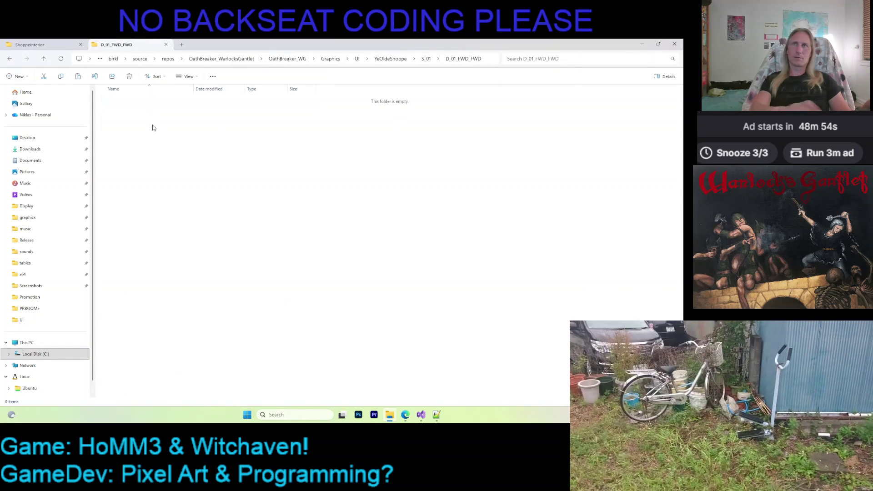
{"action": "key", "text": "ctrl+v"}
{"action": "left_click", "coordinate": [191, 181]}
Run the game, walk into the shop to view the potion-lined counter, then leave and quit.
{"action": "left_click", "coordinate": [421, 415]}
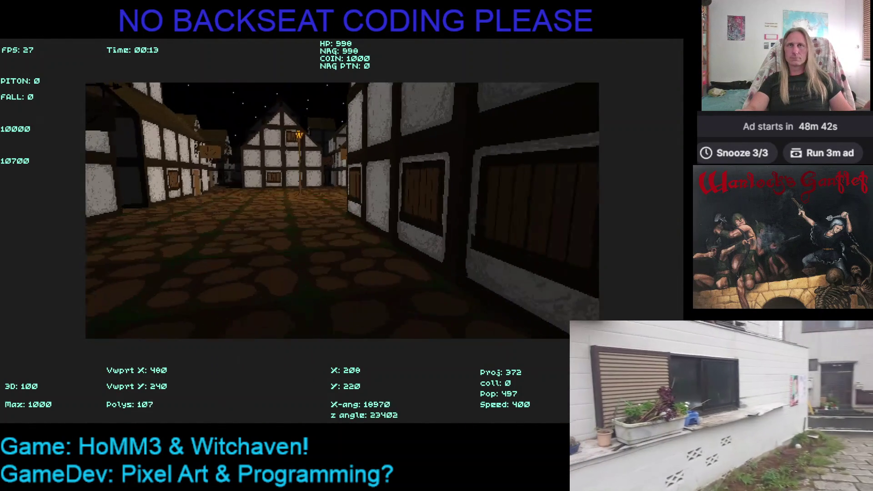
{"action": "key", "text": "w"}
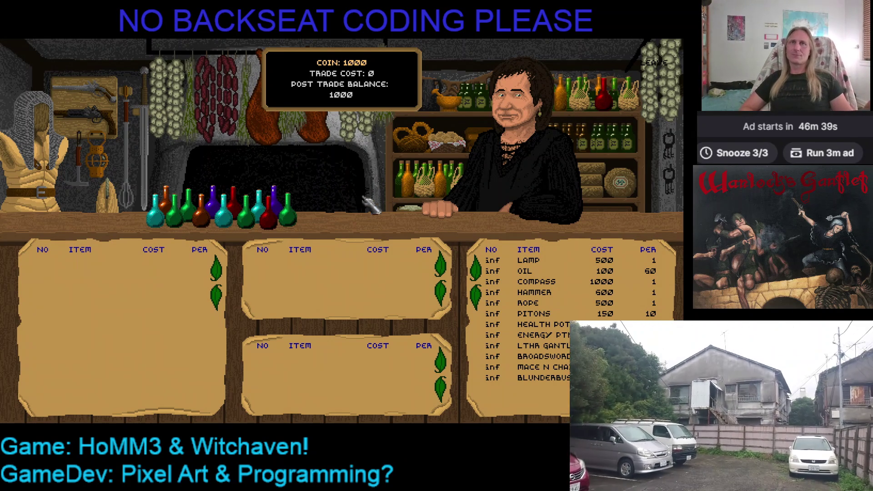
{"action": "left_click", "coordinate": [654, 66]}
{"action": "key", "text": "Escape"}
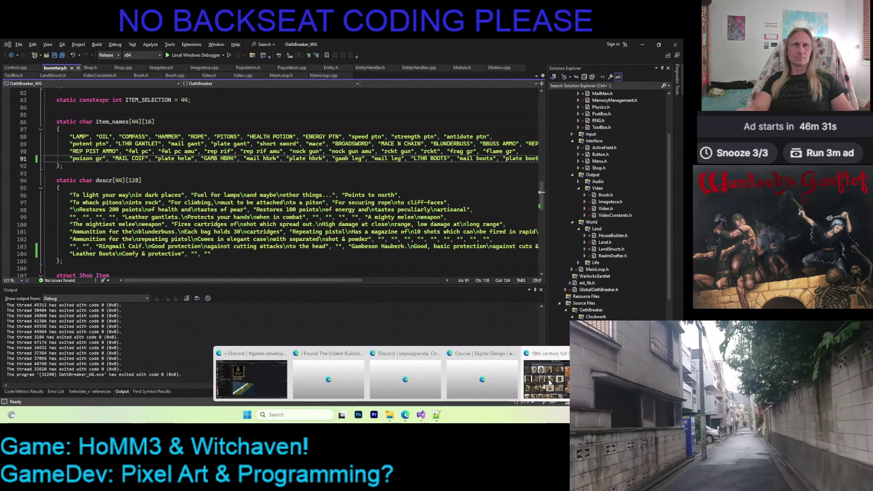
{"action": "left_click", "coordinate": [411, 419]}
Search Google Images for 'balance', then 'shop scale', then 'shop scale 18th century'.
{"action": "left_click", "coordinate": [245, 83]}
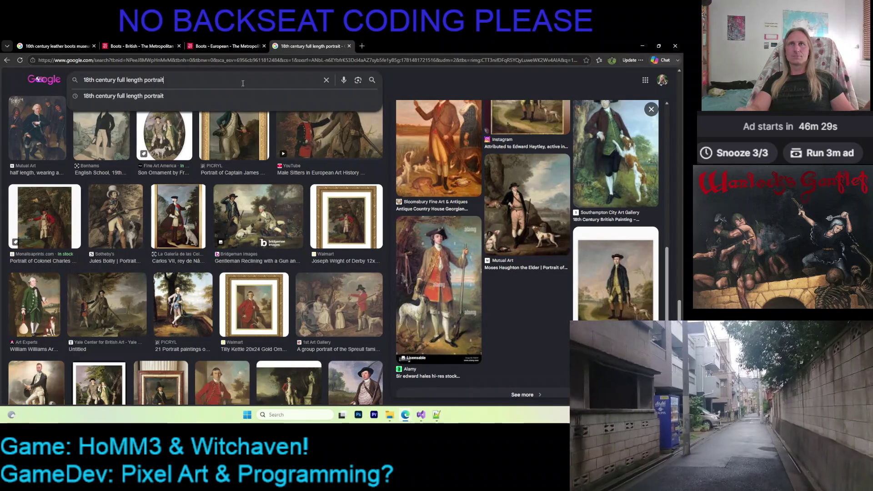
{"action": "key", "text": "ctrl+a"}
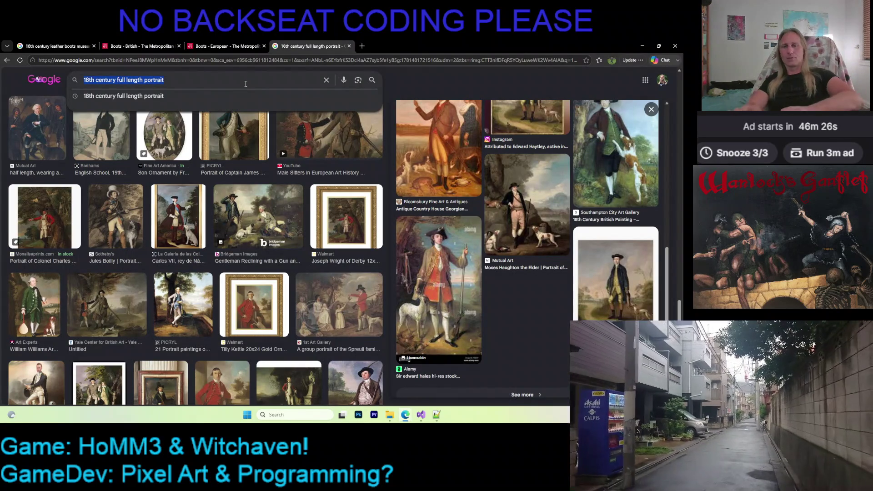
{"action": "type", "text": "balance"}
{"action": "key", "text": "Return"}
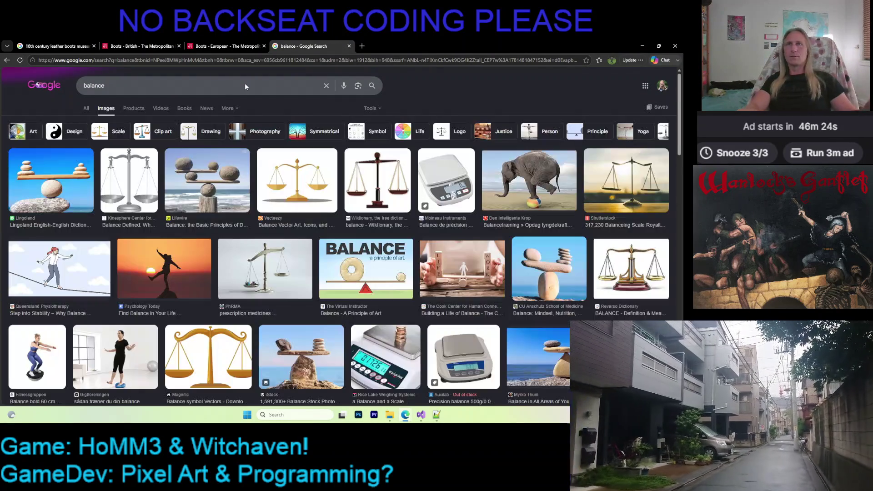
{"action": "left_click", "coordinate": [245, 83]}
{"action": "key", "text": "ctrl+a"}
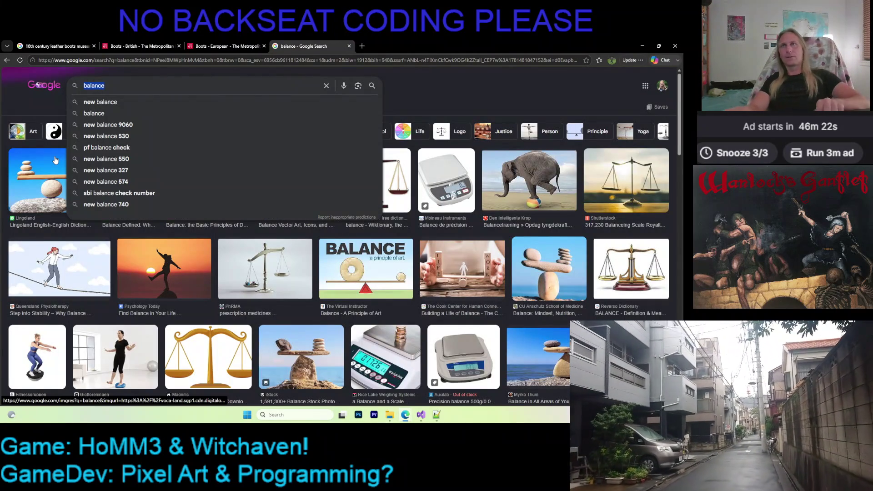
{"action": "type", "text": "shop s"}
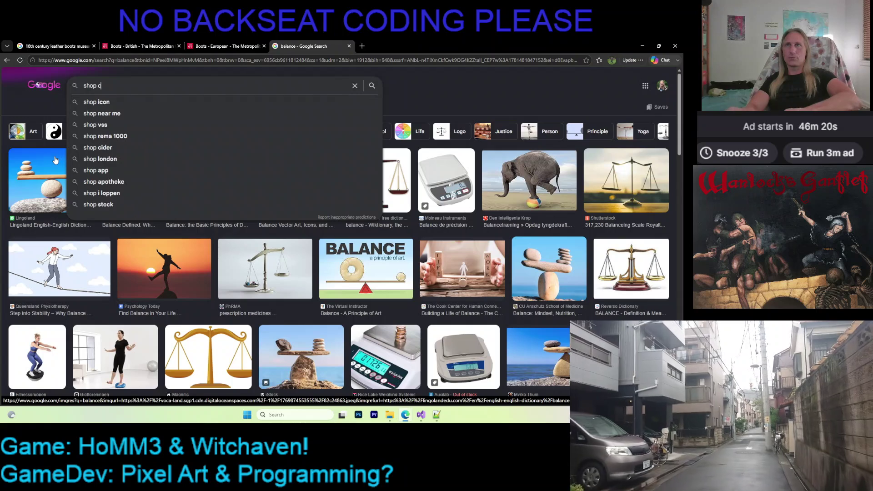
{"action": "type", "text": "cale"}
{"action": "key", "text": "Return"}
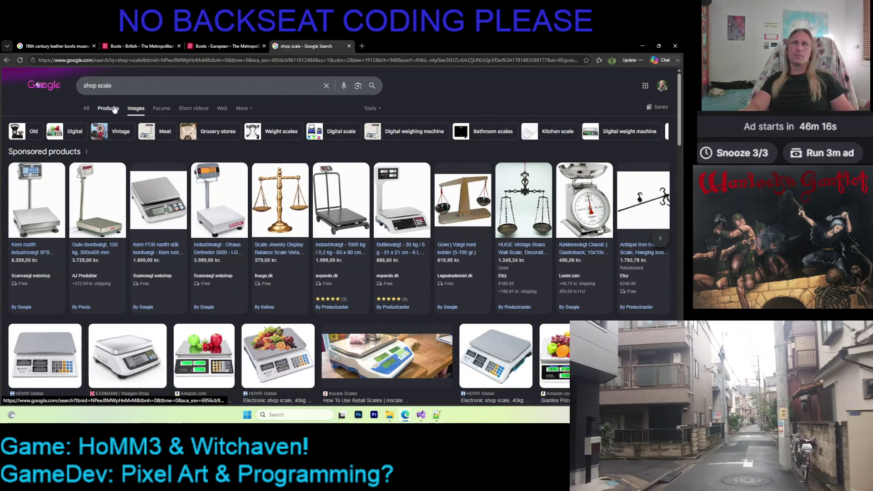
{"action": "left_click", "coordinate": [132, 89]}
{"action": "type", "text": "18"}
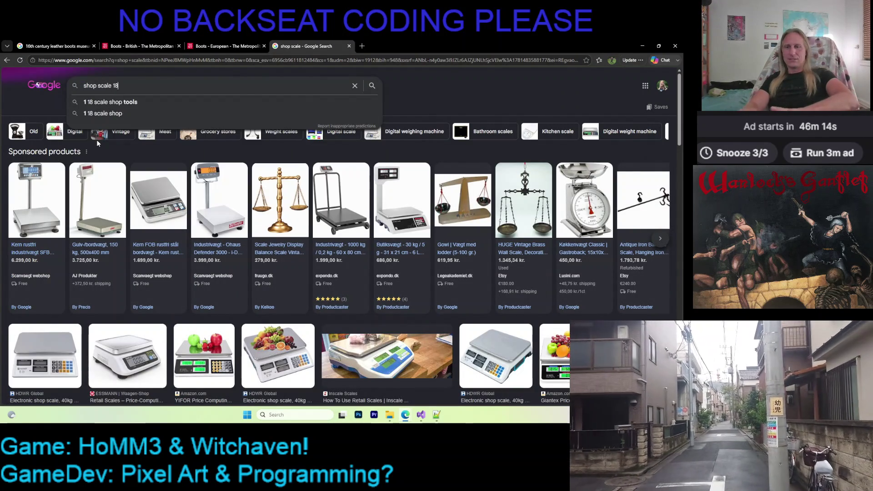
{"action": "type", "text": "th century"}
{"action": "key", "text": "Return"}
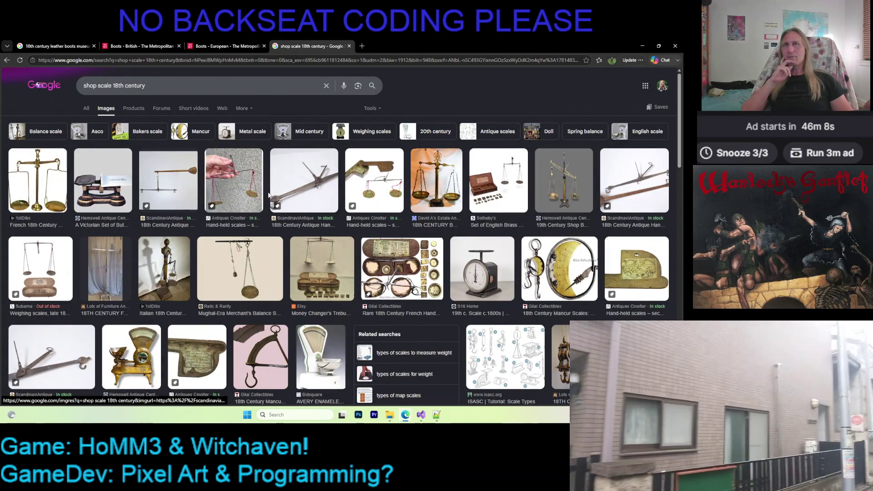
Preview the French and Italian 18th-century scales and a 19th-century brass beam balance.
{"action": "left_click", "coordinate": [40, 181]}
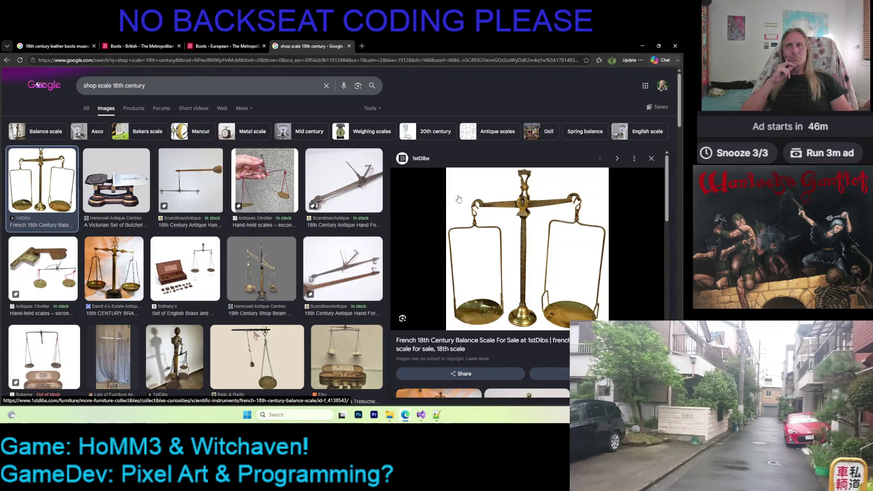
{"action": "scroll", "coordinate": [182, 219], "scroll_direction": "down", "scroll_amount": 3}
{"action": "left_click", "coordinate": [175, 212]}
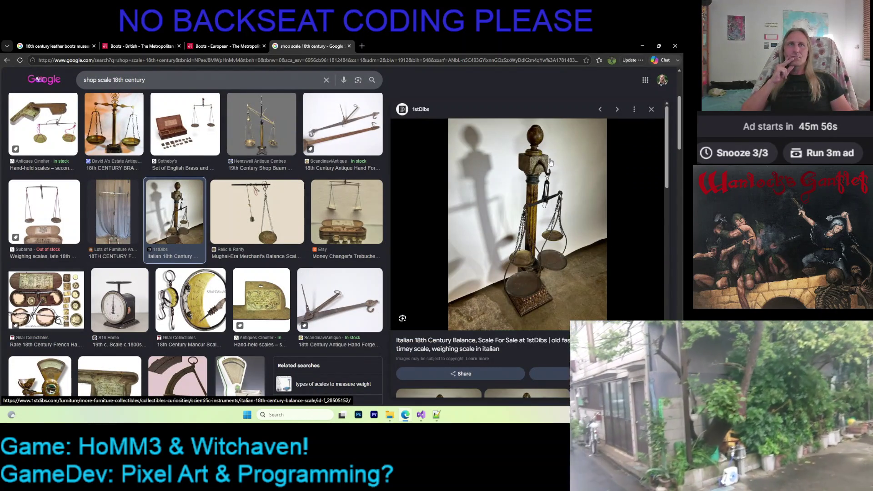
{"action": "scroll", "coordinate": [491, 211], "scroll_direction": "down", "scroll_amount": 5}
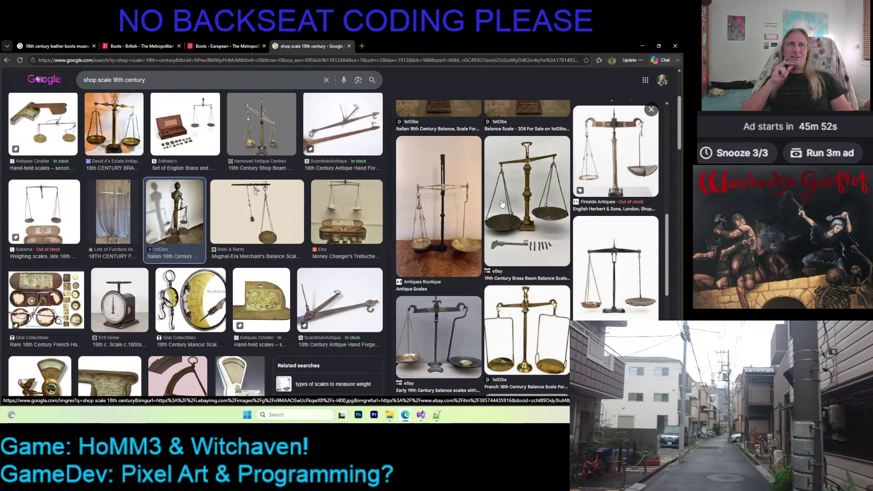
{"action": "left_click", "coordinate": [509, 199]}
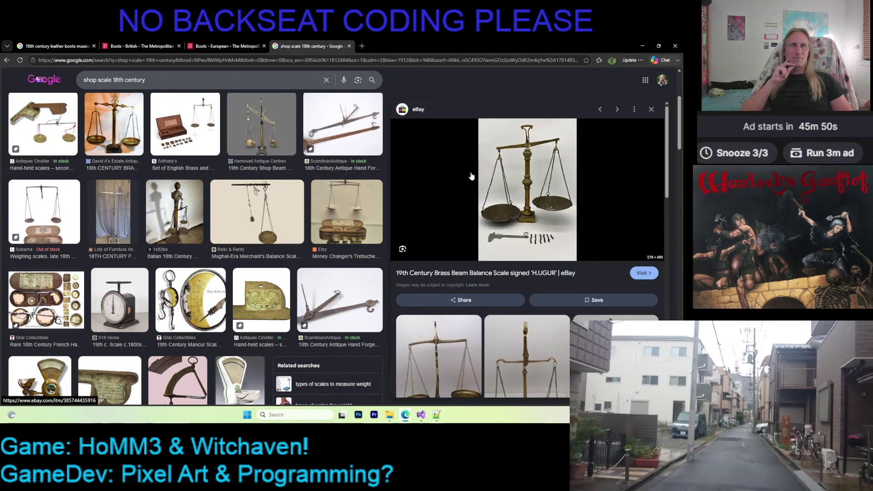
Preview the LOT-ART and Science Museum apothecary's balance photos, then return to Visual Studio.
{"action": "scroll", "coordinate": [464, 174], "scroll_direction": "down", "scroll_amount": 5}
{"action": "scroll", "coordinate": [461, 175], "scroll_direction": "up", "scroll_amount": 3}
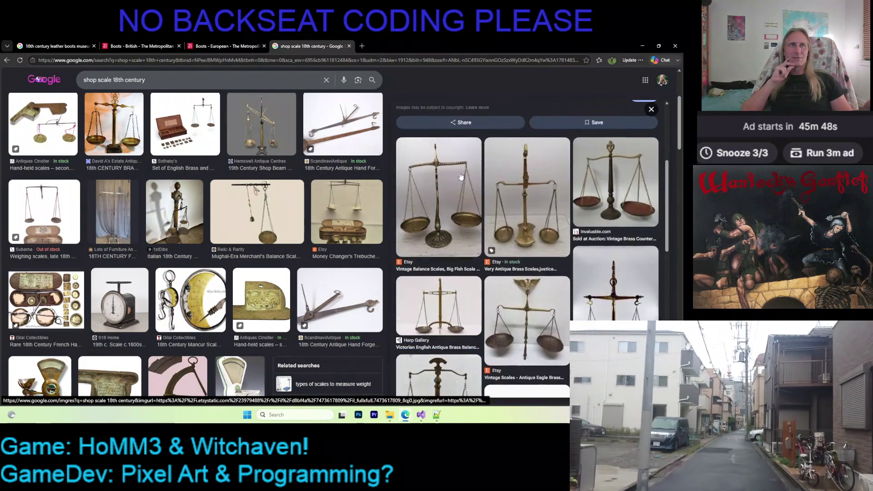
{"action": "scroll", "coordinate": [460, 176], "scroll_direction": "down", "scroll_amount": 1}
{"action": "scroll", "coordinate": [149, 216], "scroll_direction": "down", "scroll_amount": 5}
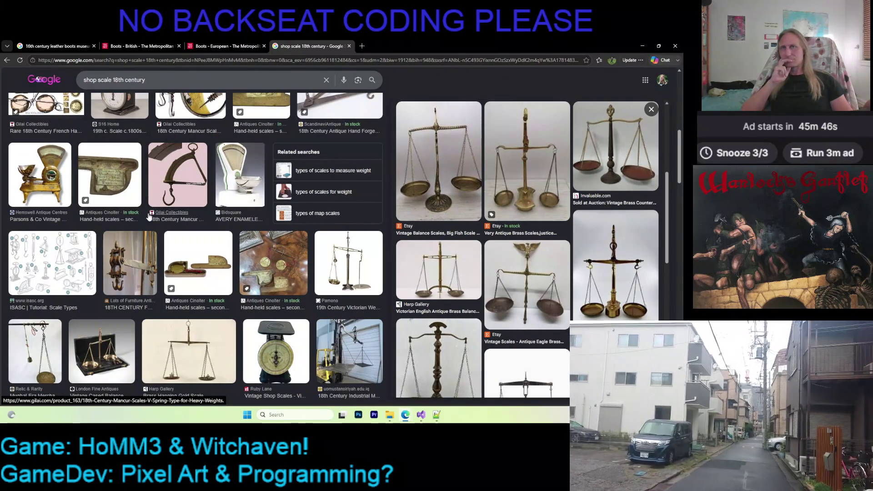
{"action": "scroll", "coordinate": [194, 219], "scroll_direction": "down", "scroll_amount": 3}
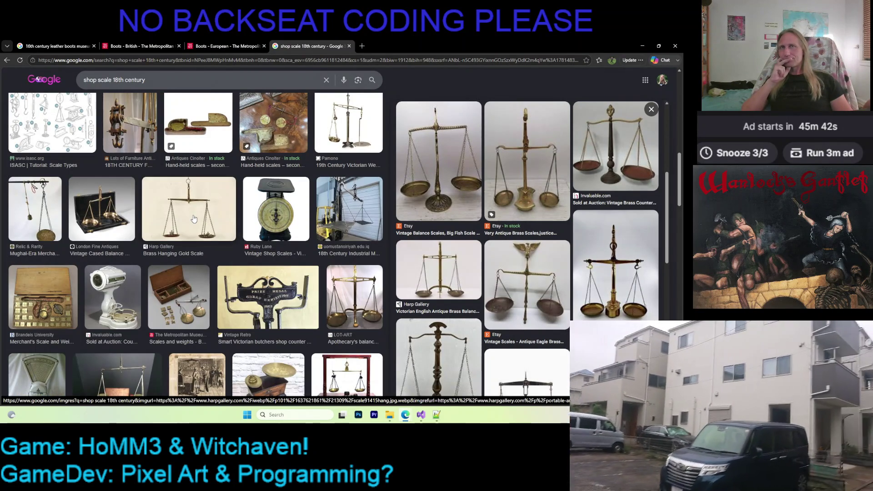
{"action": "scroll", "coordinate": [194, 219], "scroll_direction": "down", "scroll_amount": 3}
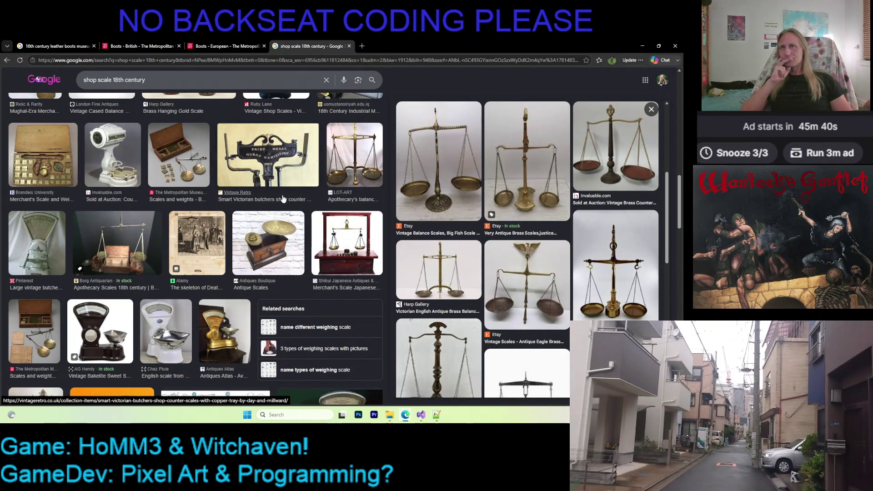
{"action": "left_click", "coordinate": [368, 172]}
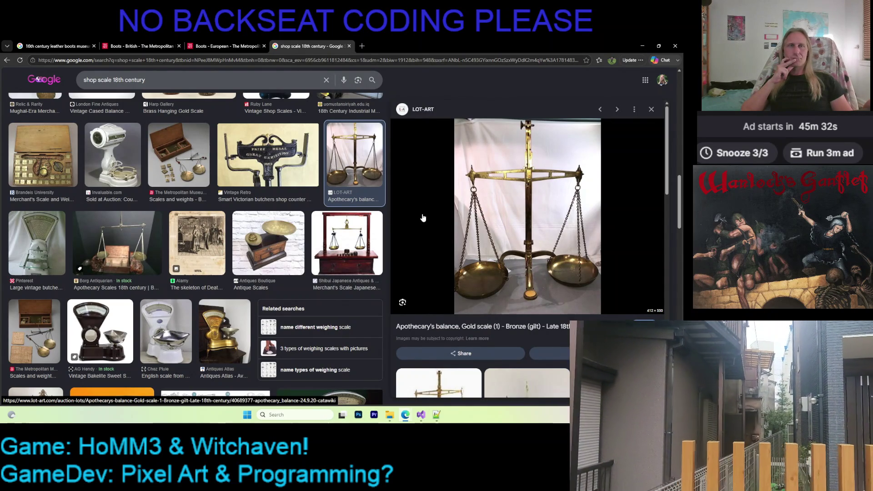
{"action": "scroll", "coordinate": [538, 227], "scroll_direction": "down", "scroll_amount": 4}
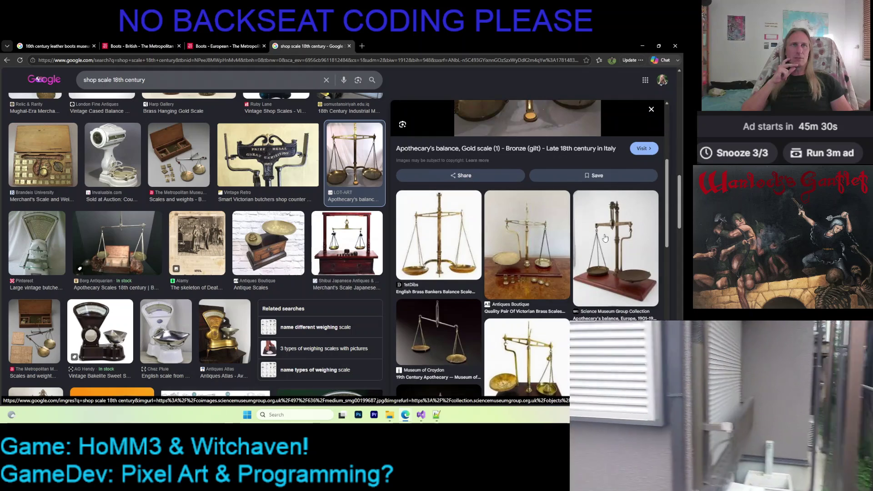
{"action": "left_click", "coordinate": [601, 238]}
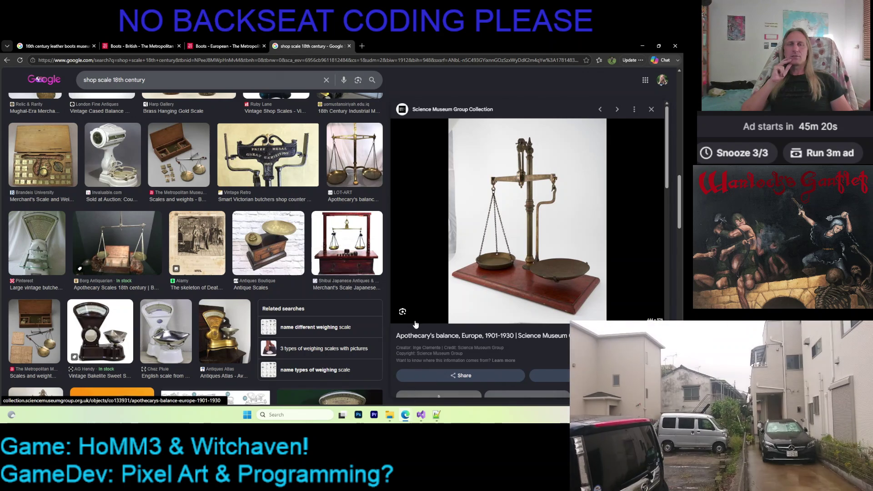
{"action": "key", "text": "alt+Tab"}
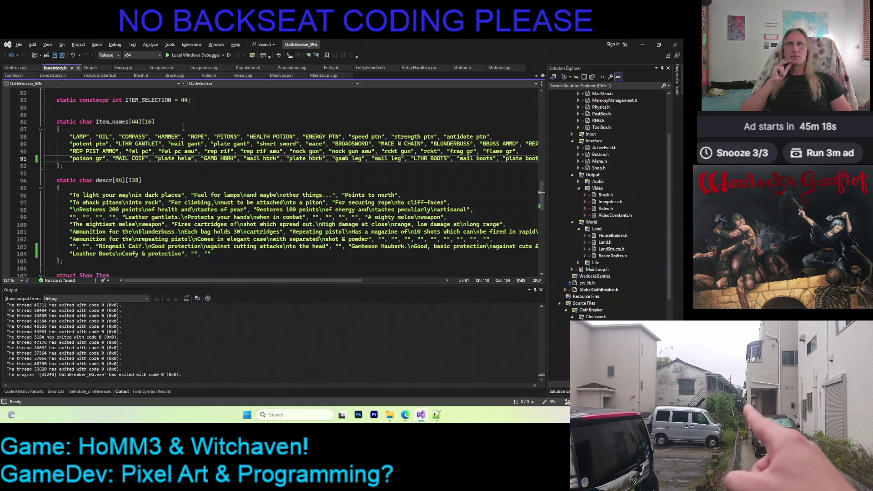
Launch the game with F5, walk into the shop to check the counter, then leave.
{"action": "key", "text": "F5"}
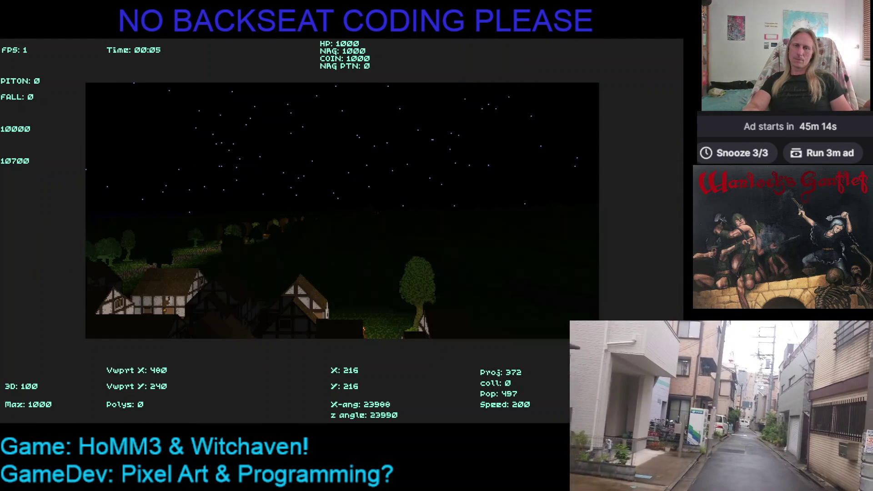
{"action": "key", "text": "shift"}
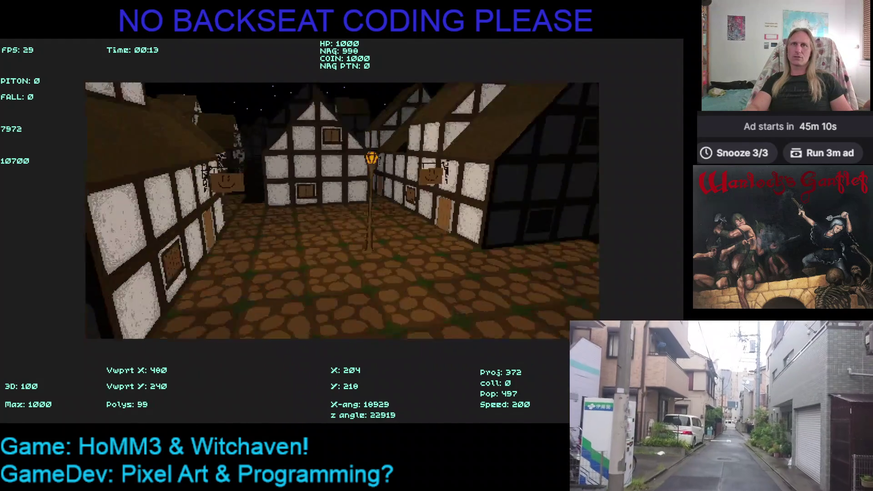
{"action": "key", "text": "Up"}
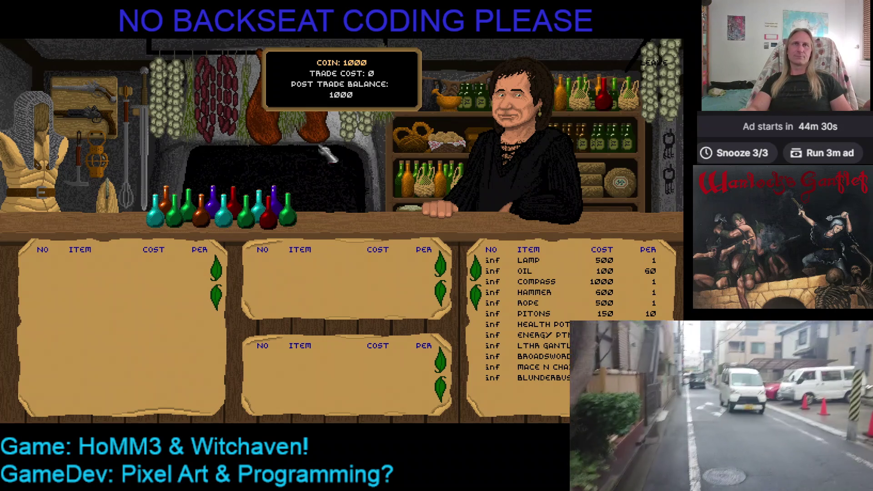
{"action": "left_click", "coordinate": [659, 64]}
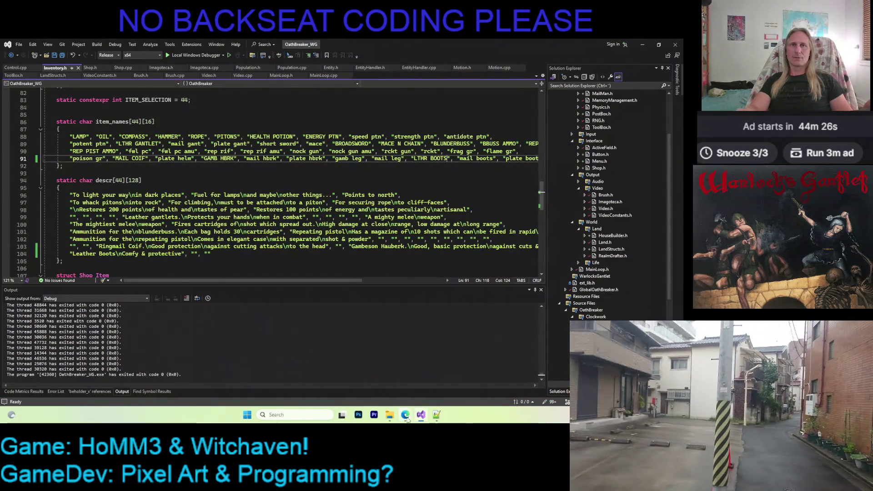
In File Explorer, navigate to the Kaleidomancer folder and launch Kaleidomancer.
{"action": "left_click", "coordinate": [389, 415]}
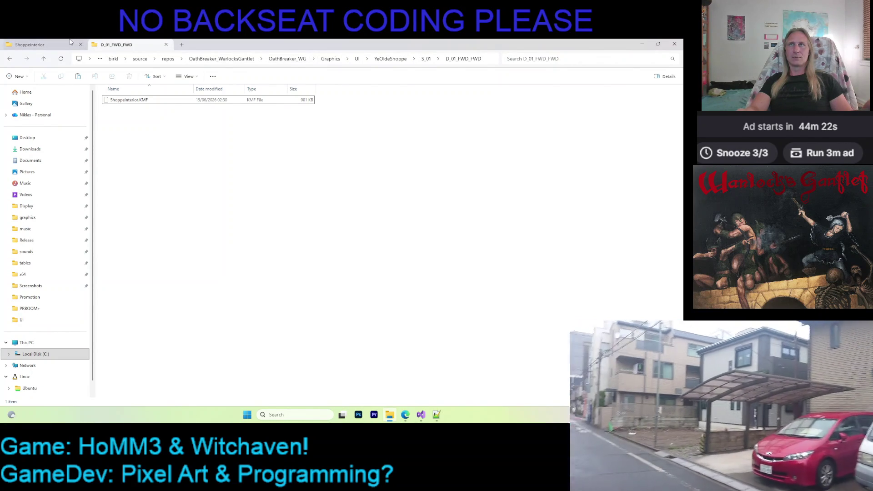
{"action": "left_click", "coordinate": [382, 60]}
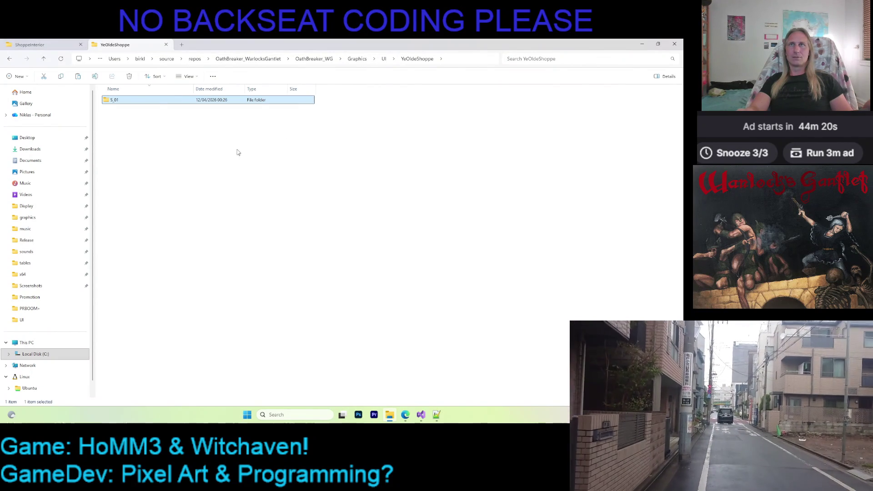
{"action": "left_click", "coordinate": [55, 46]}
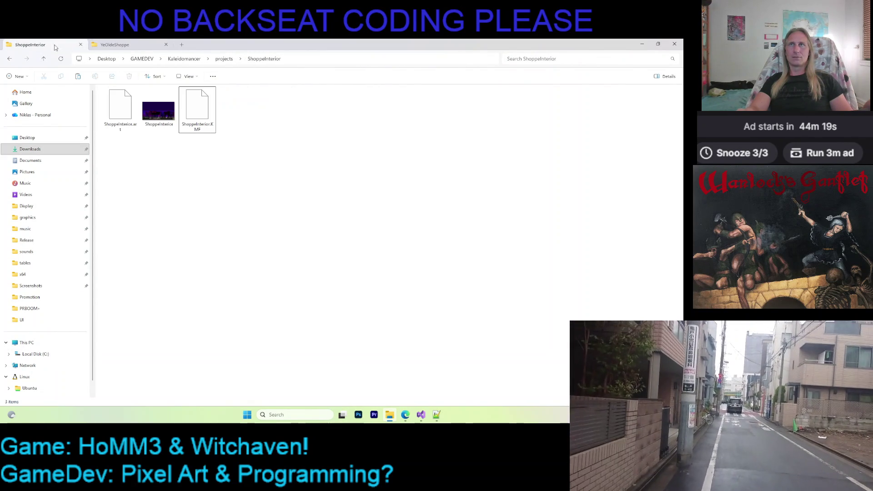
{"action": "left_click", "coordinate": [179, 55]}
{"action": "double_click", "coordinate": [146, 230]}
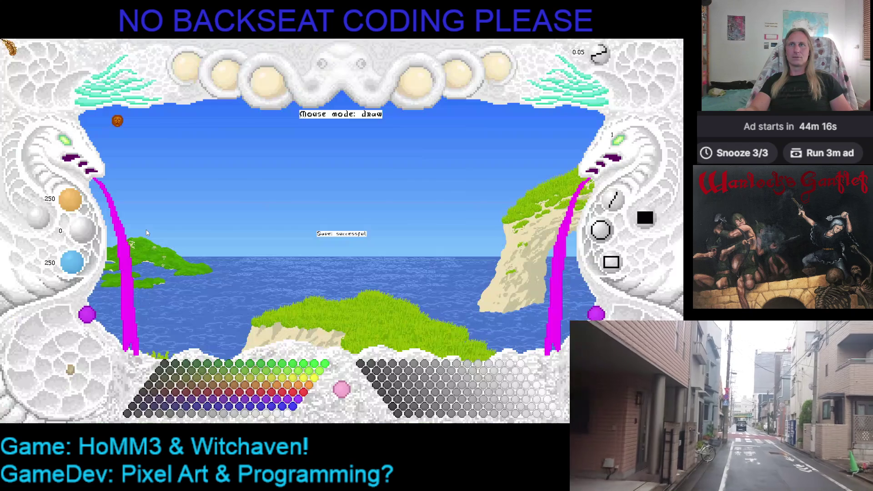
Load the shop interior image and palette, zoom in, and set the first demark corner on the counter.
{"action": "left_click", "coordinate": [185, 68]}
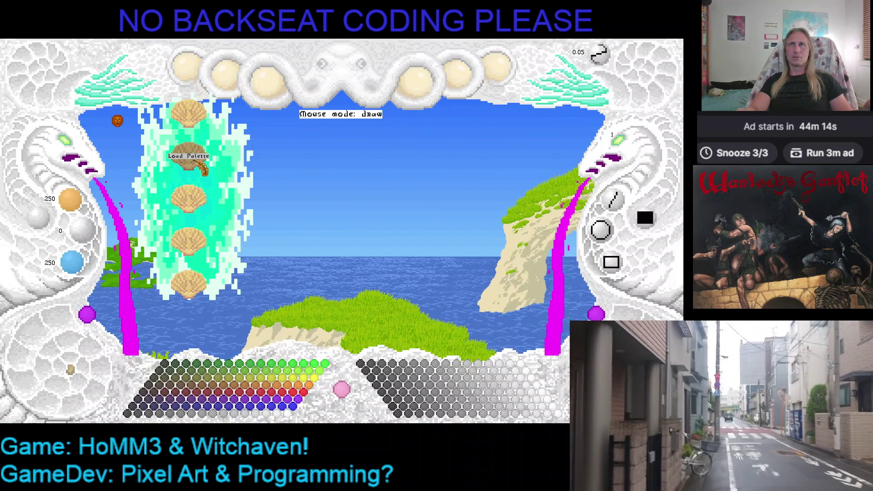
{"action": "left_click", "coordinate": [202, 168]}
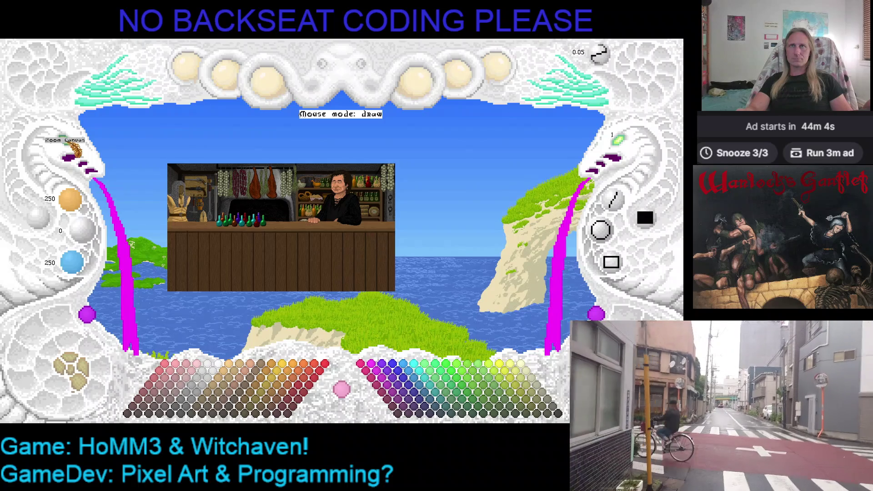
{"action": "scroll", "coordinate": [75, 149], "scroll_direction": "up", "scroll_amount": 3}
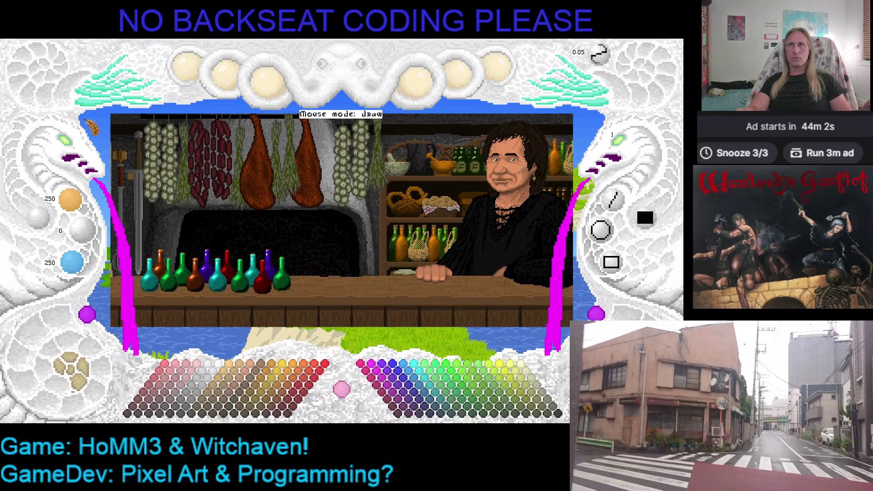
{"action": "key", "text": "d"}
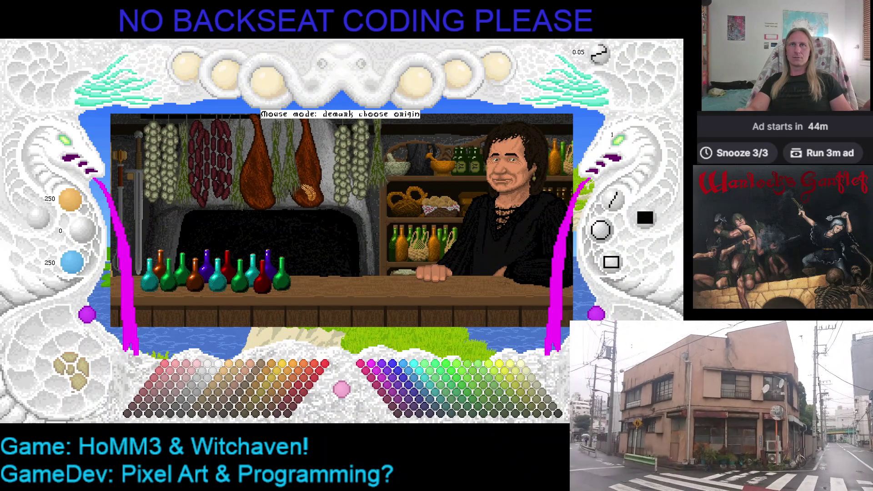
{"action": "left_click", "coordinate": [296, 192]}
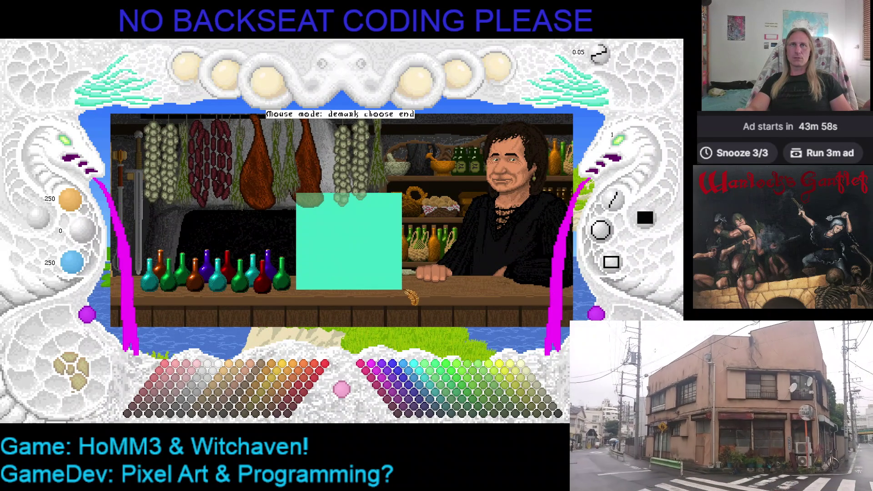
{"action": "key", "text": "h"}
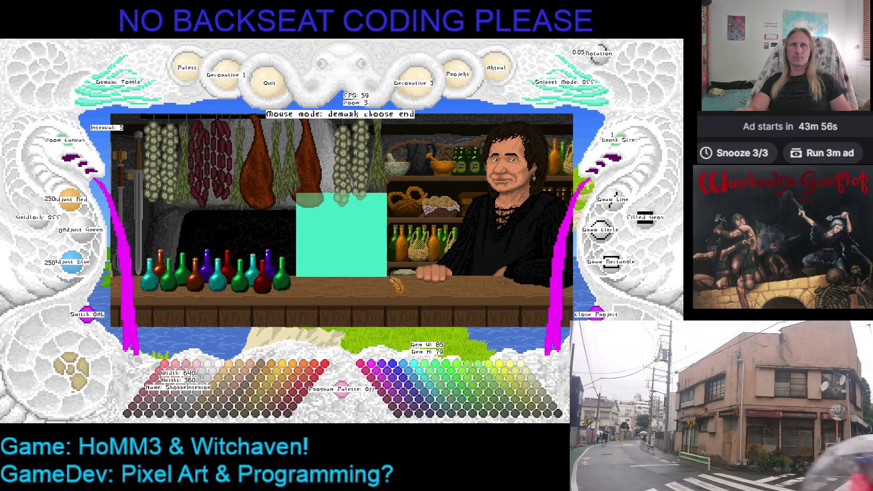
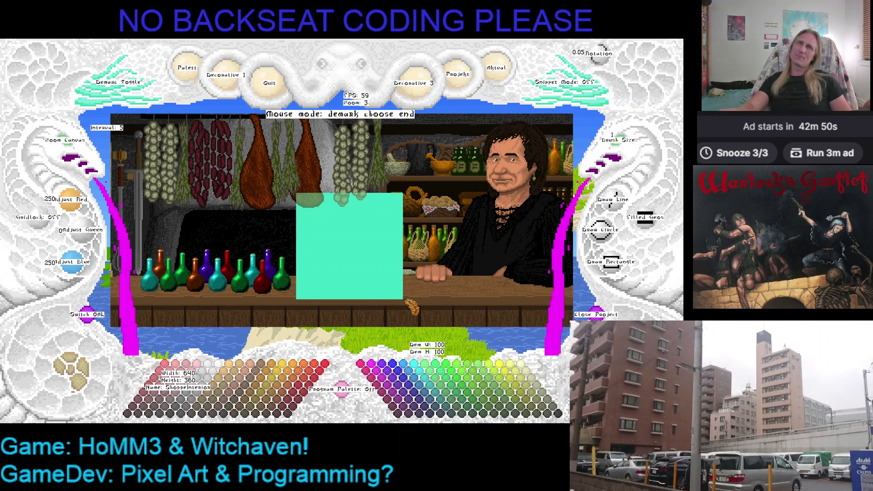
Leave demark mode and create a new 100×100 project named 'scale'.
{"action": "left_click", "coordinate": [407, 300]}
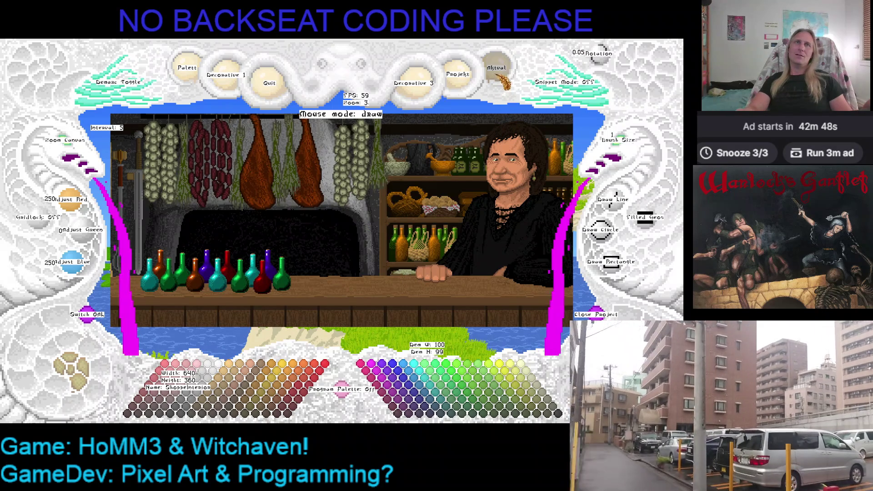
{"action": "left_click", "coordinate": [501, 80]}
{"action": "left_click", "coordinate": [502, 113]}
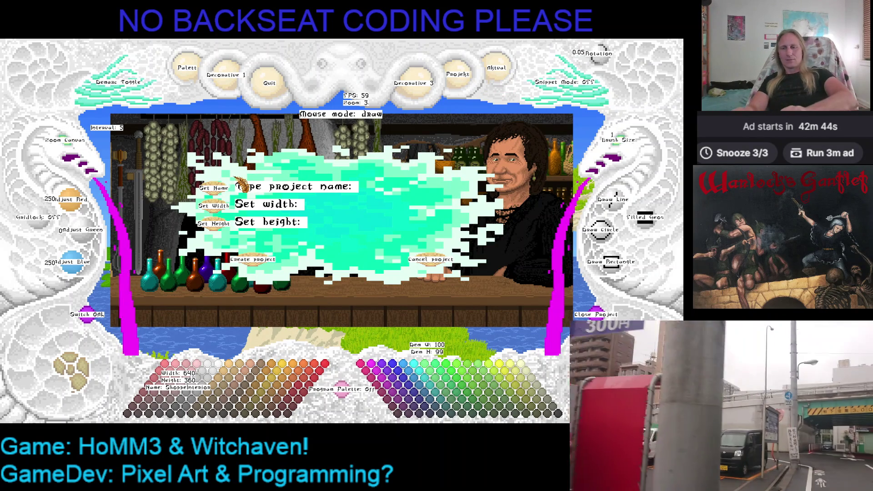
{"action": "type", "text": "scale"}
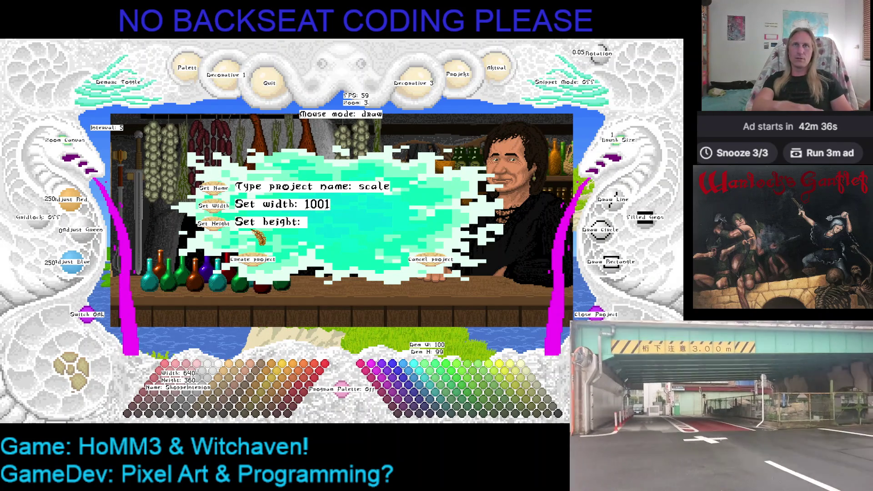
{"action": "key", "text": "BackSpace"}
{"action": "type", "text": "0"}
{"action": "left_click", "coordinate": [267, 260]}
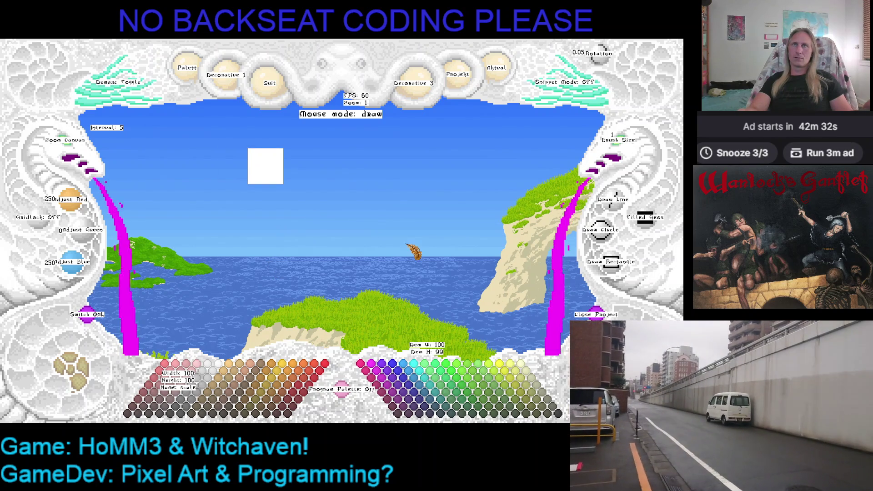
Zoom the blank scale canvas to 5, centre it in the view, and hide the UI labels.
{"action": "scroll", "coordinate": [73, 154], "scroll_direction": "up", "scroll_amount": 4}
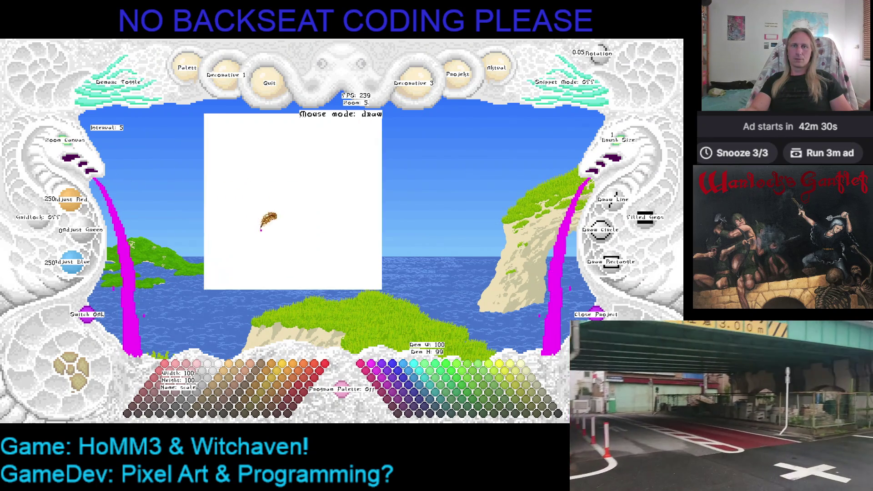
{"action": "left_click_drag", "start_coordinate": [322, 268], "coordinate": [310, 246]}
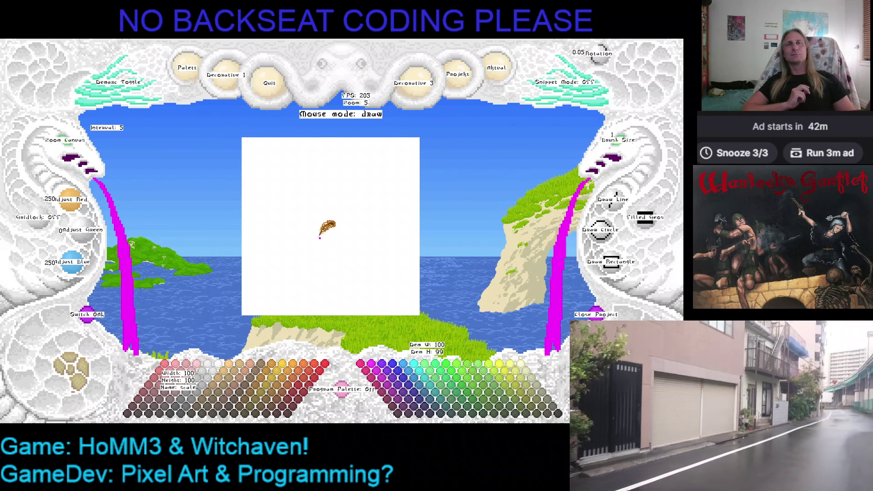
{"action": "key", "text": "Right"}
{"action": "key", "text": "Up"}
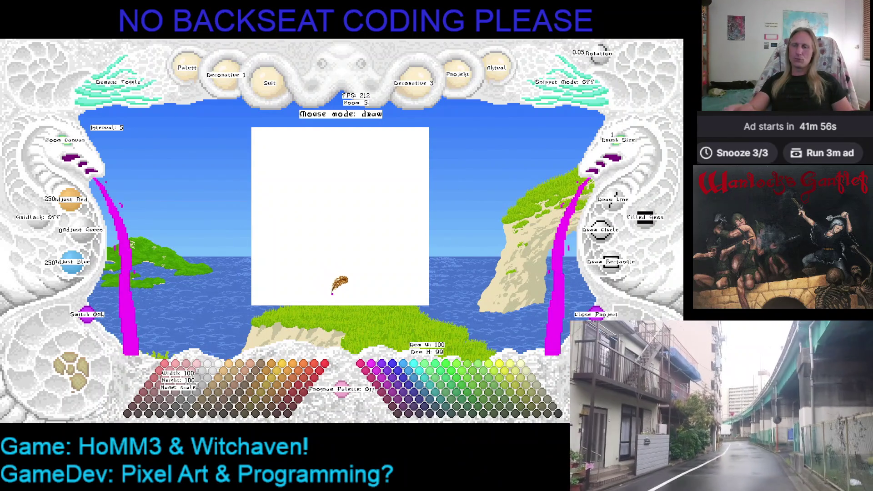
{"action": "key", "text": "h"}
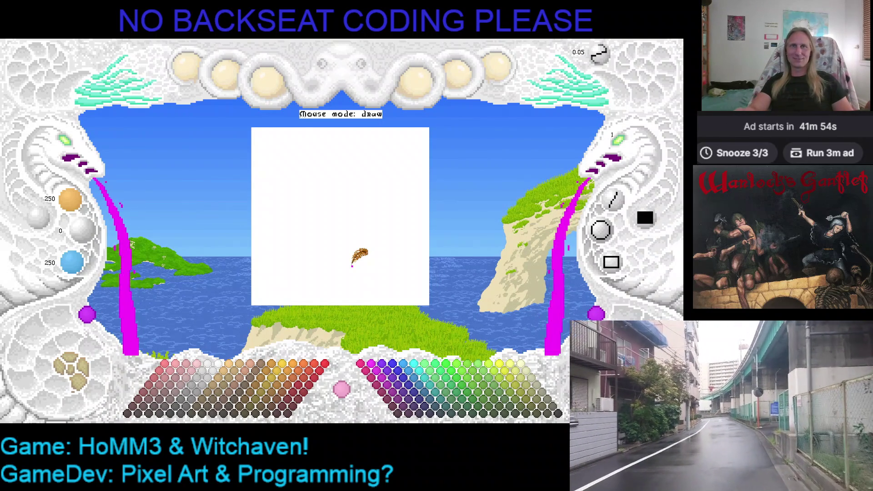
Fill the whole canvas with black (RGB 0, 0, 0).
{"action": "key", "text": "c"}
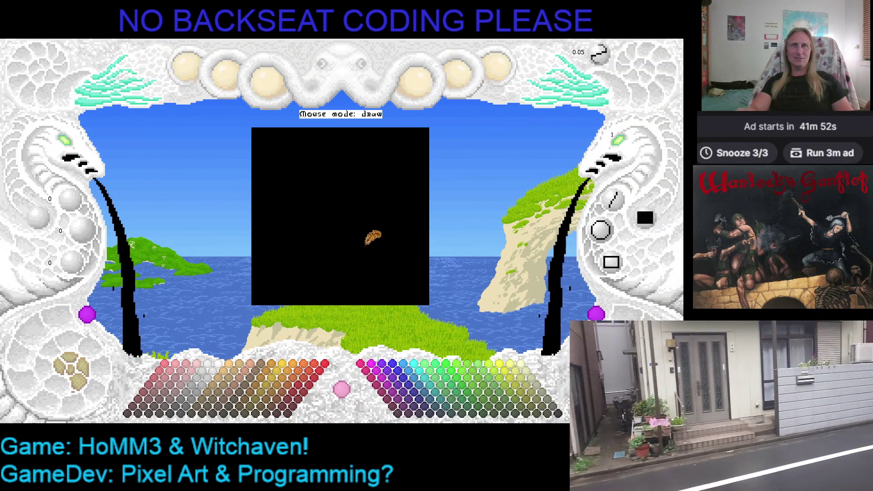
{"action": "key", "text": "Left"}
{"action": "key", "text": "Down"}
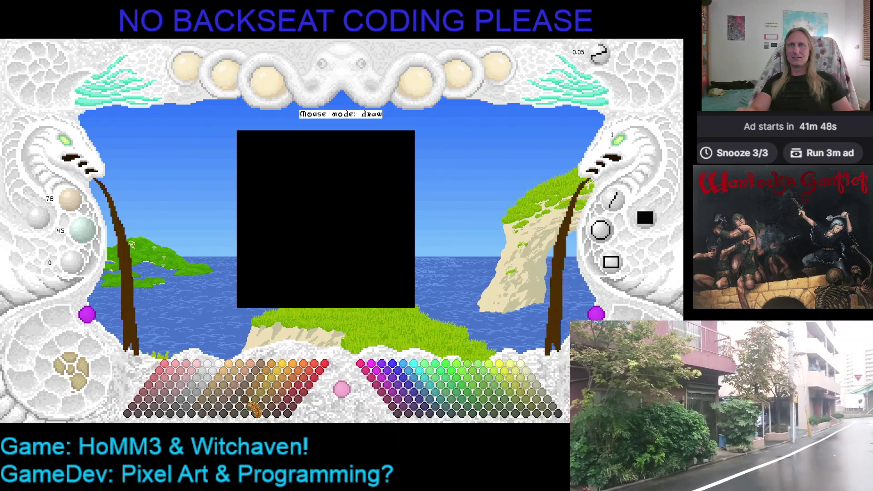
Raise the brush size to 2, try and undo a brown stroke, then pick cyan.
{"action": "left_click", "coordinate": [615, 156]}
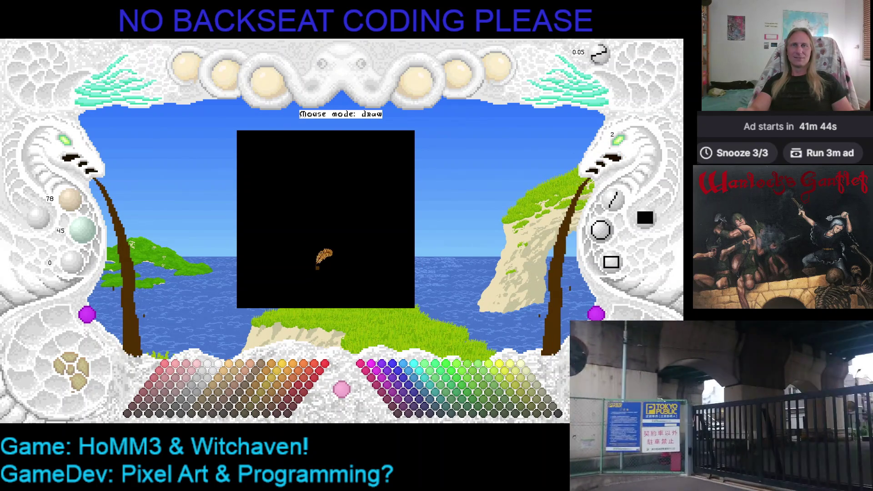
{"action": "mouse_move", "coordinate": [257, 279]}
{"action": "left_mouse_down"}
{"action": "mouse_move", "coordinate": [345, 271]}
{"action": "mouse_move", "coordinate": [399, 285]}
{"action": "mouse_move", "coordinate": [270, 282]}
{"action": "mouse_move", "coordinate": [399, 286]}
{"action": "left_mouse_up"}
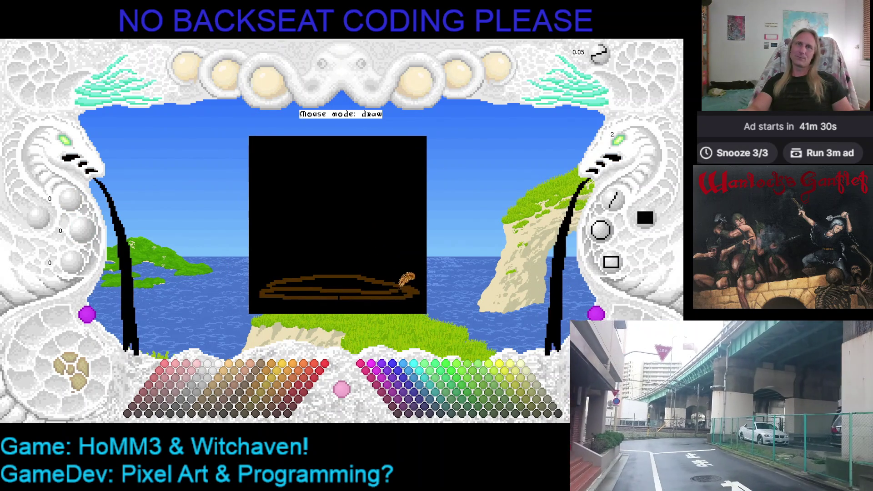
{"action": "key", "text": "ctrl+z"}
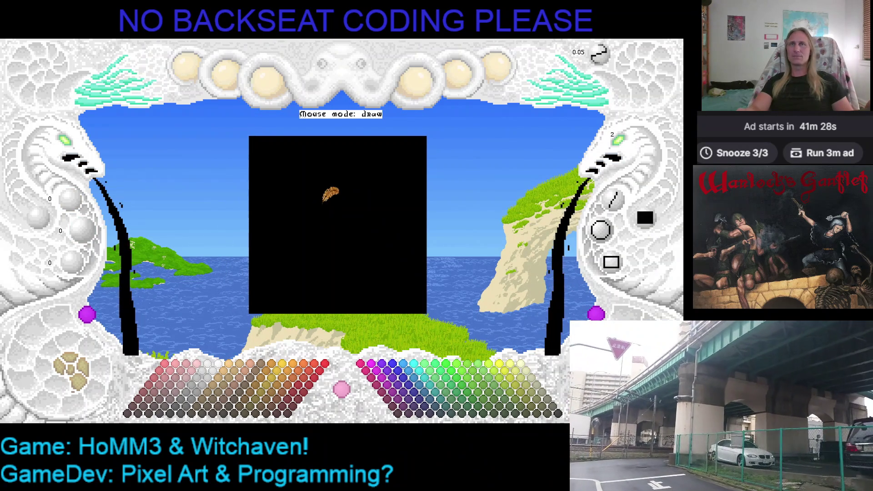
{"action": "mouse_move", "coordinate": [400, 300]}
{"action": "left_mouse_down"}
{"action": "mouse_move", "coordinate": [387, 269]}
{"action": "mouse_move", "coordinate": [368, 256]}
{"action": "left_mouse_up"}
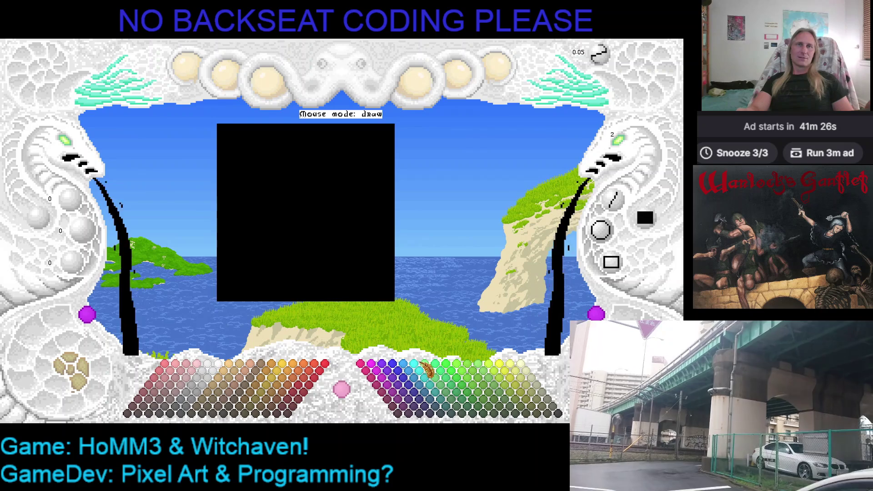
{"action": "left_click", "coordinate": [419, 366]}
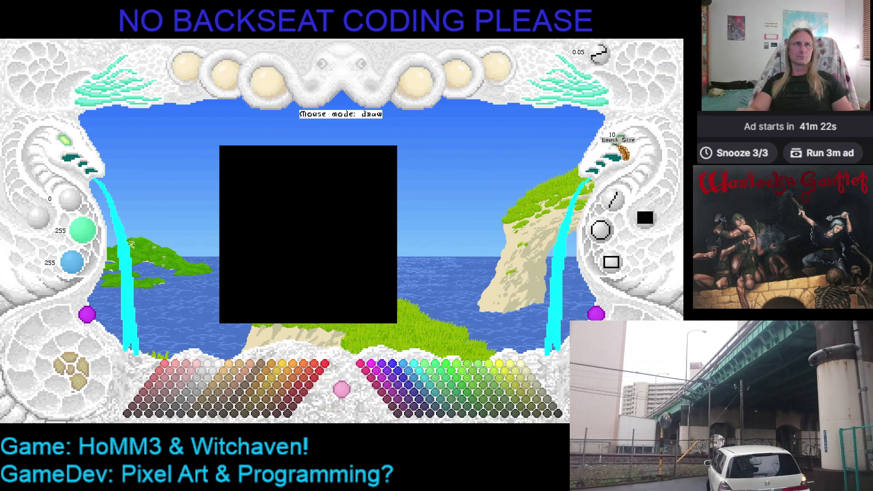
{"action": "mouse_move", "coordinate": [244, 157]}
{"action": "left_mouse_down"}
{"action": "mouse_move", "coordinate": [243, 146]}
{"action": "mouse_move", "coordinate": [229, 147]}
{"action": "left_mouse_up"}
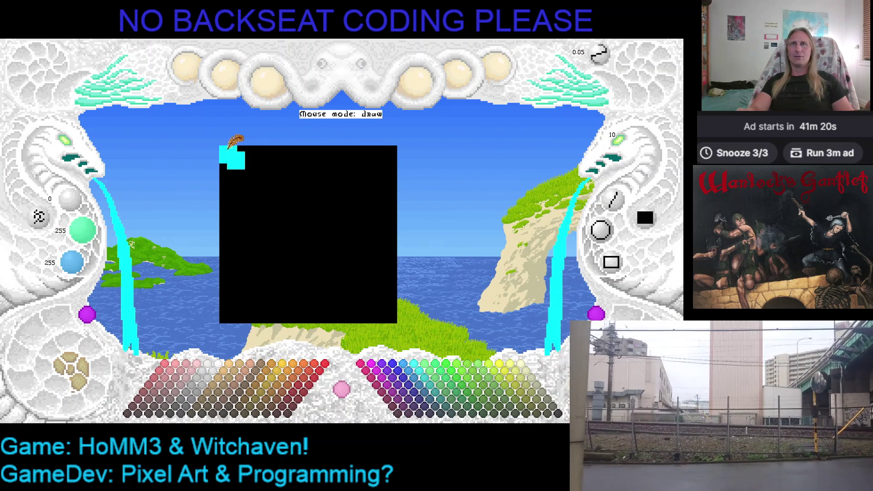
{"action": "left_click", "coordinate": [250, 172]}
{"action": "left_click", "coordinate": [266, 157]}
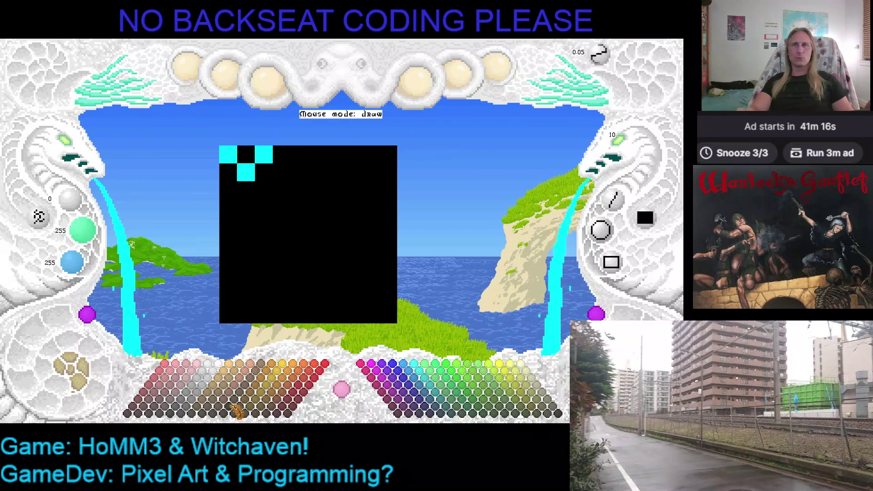
{"action": "left_click", "coordinate": [180, 414]}
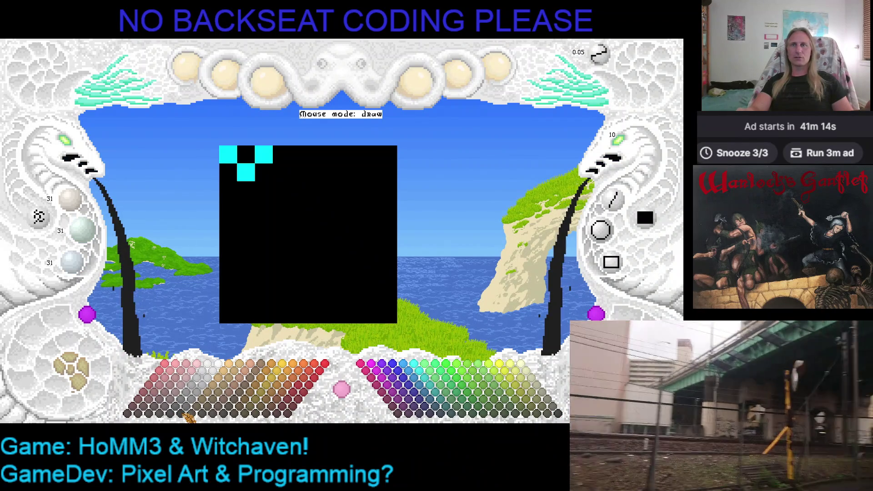
{"action": "left_click", "coordinate": [227, 154]}
{"action": "left_click", "coordinate": [245, 171]}
{"action": "left_click", "coordinate": [264, 154]}
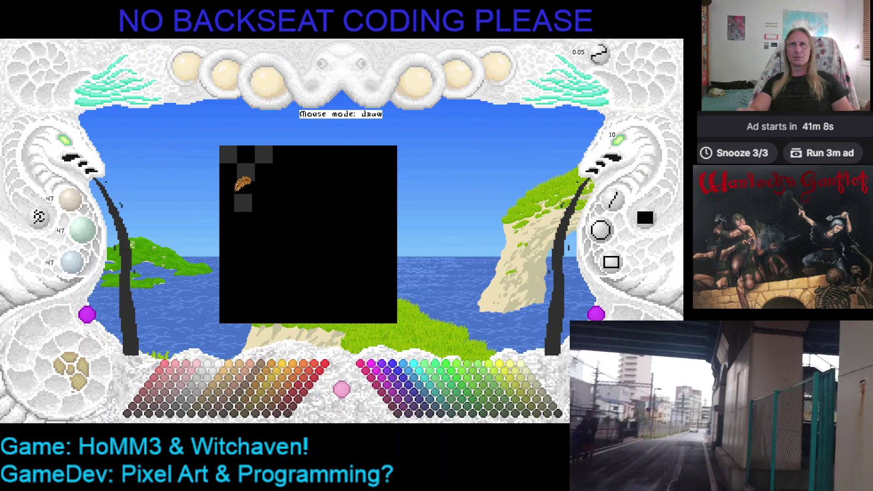
{"action": "left_click", "coordinate": [228, 190]}
{"action": "left_click", "coordinate": [263, 190]}
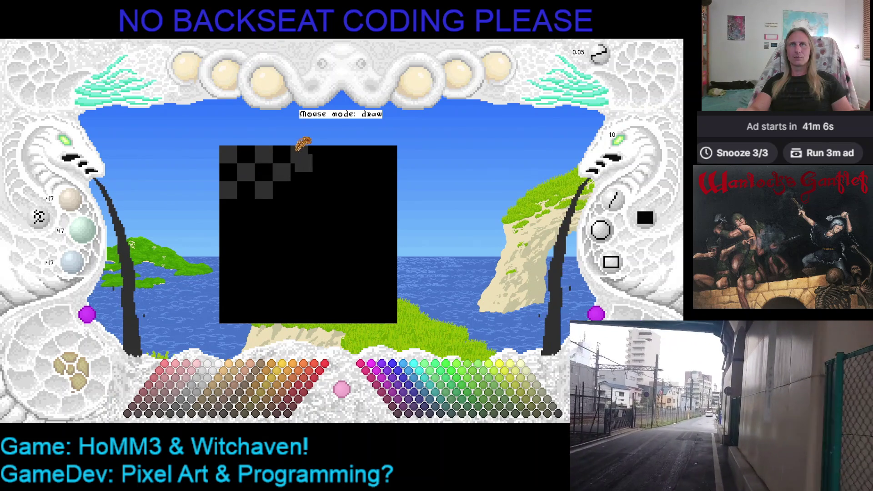
{"action": "left_click", "coordinate": [299, 154]}
{"action": "left_click", "coordinate": [316, 172]}
{"action": "left_click", "coordinate": [299, 190]}
{"action": "left_click", "coordinate": [335, 155]}
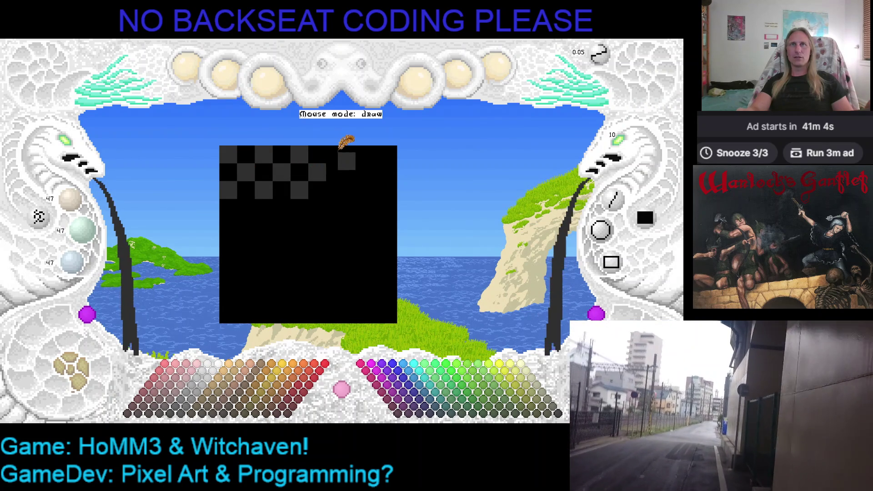
{"action": "left_click", "coordinate": [353, 172]}
{"action": "left_click", "coordinate": [370, 155]}
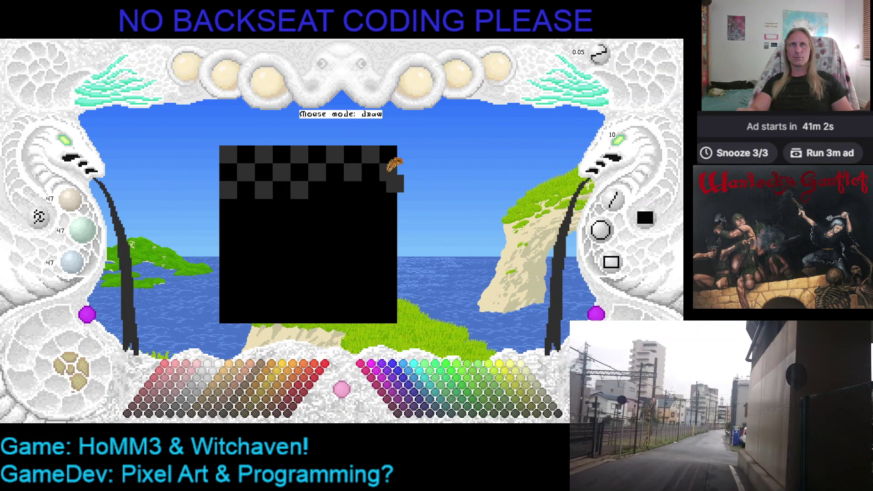
{"action": "left_click", "coordinate": [370, 190]}
{"action": "left_click", "coordinate": [334, 190]}
{"action": "left_click", "coordinate": [343, 220]}
{"action": "left_click", "coordinate": [317, 208]}
{"action": "left_click", "coordinate": [352, 208]}
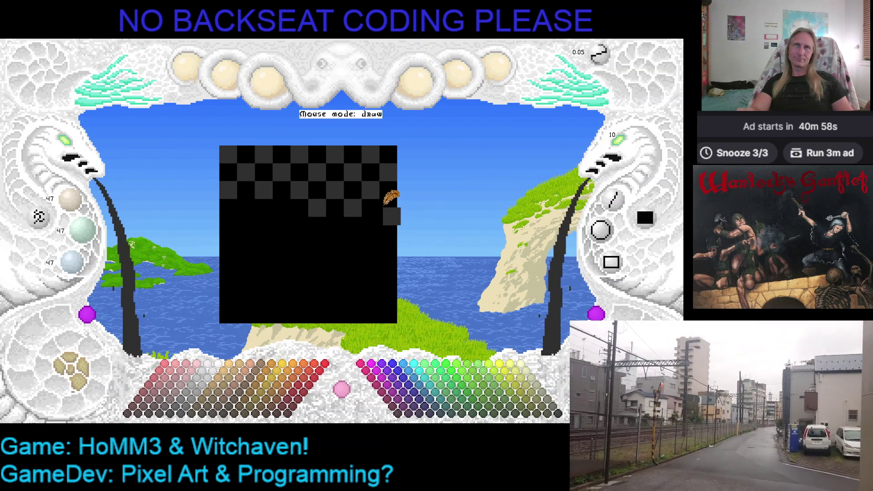
{"action": "left_click", "coordinate": [388, 208]}
{"action": "left_click", "coordinate": [370, 225]}
{"action": "left_click", "coordinate": [387, 243]}
{"action": "left_click", "coordinate": [370, 261]}
{"action": "left_click", "coordinate": [387, 278]}
{"action": "left_click", "coordinate": [388, 314]}
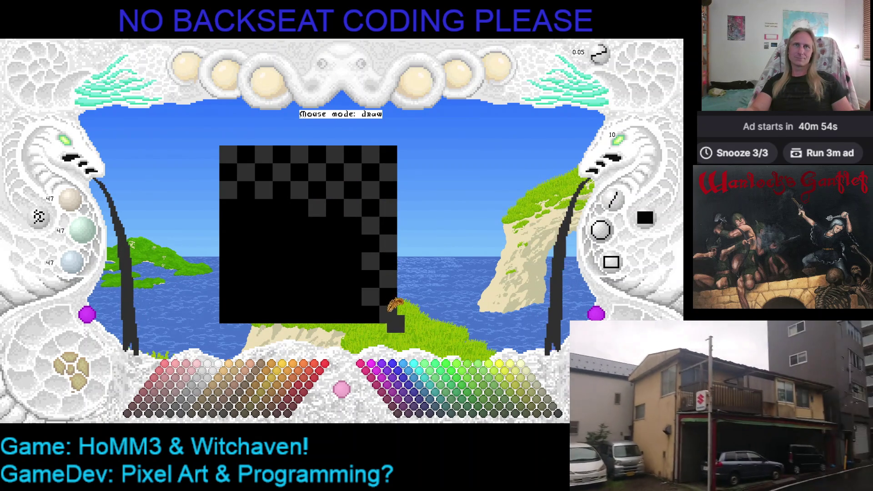
{"action": "left_click", "coordinate": [352, 314]}
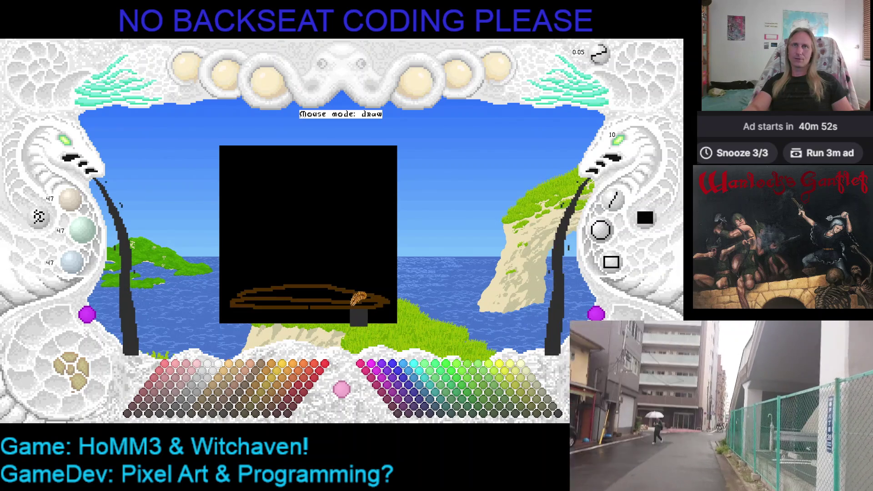
{"action": "left_click", "coordinate": [348, 279]}
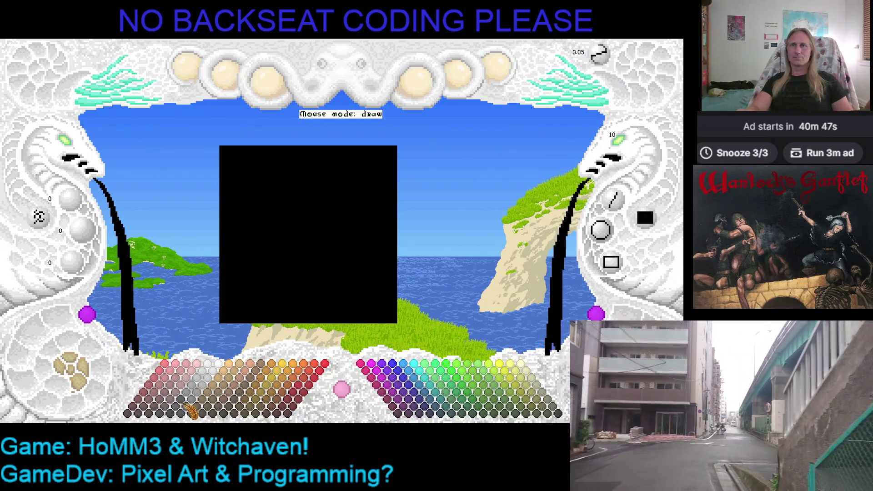
Pick grey (111,111,111) and paint alternating checker cells along the canvas's top rows.
{"action": "left_click", "coordinate": [186, 416]}
{"action": "left_click_drag", "start_coordinate": [223, 151], "coordinate": [245, 171]}
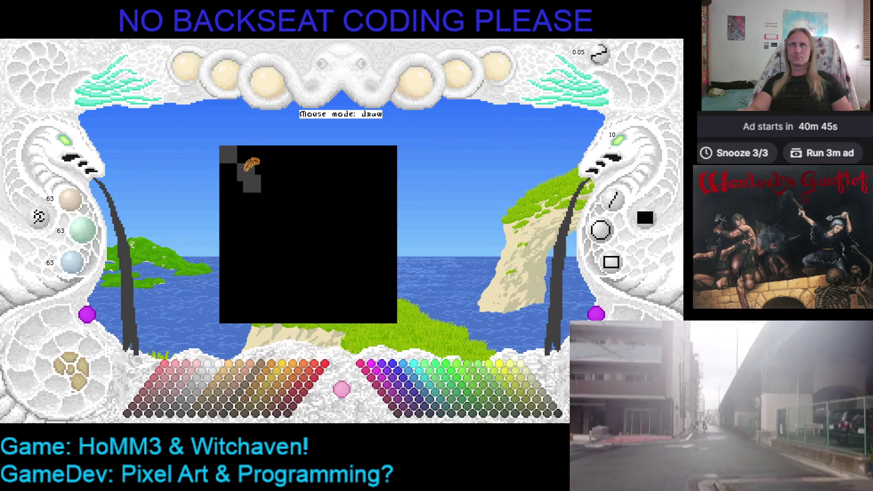
{"action": "left_click", "coordinate": [263, 155]}
{"action": "left_click", "coordinate": [281, 171]}
{"action": "left_click", "coordinate": [299, 154]}
{"action": "left_click", "coordinate": [316, 171]}
{"action": "left_click", "coordinate": [334, 155]}
{"action": "left_click", "coordinate": [352, 172]}
{"action": "left_click", "coordinate": [370, 155]}
Continue the grey checkerboard down the right edge into the lower-right area, fixing misplaced cells.
{"action": "left_click", "coordinate": [370, 190]}
{"action": "left_click", "coordinate": [382, 216]}
{"action": "left_click", "coordinate": [388, 207]}
{"action": "left_click", "coordinate": [370, 225]}
{"action": "left_click", "coordinate": [370, 243]}
{"action": "left_click", "coordinate": [387, 243]}
{"action": "left_click", "coordinate": [370, 243]}
{"action": "left_click", "coordinate": [387, 272]}
{"action": "left_click", "coordinate": [370, 261]}
{"action": "left_click", "coordinate": [388, 278]}
{"action": "left_click", "coordinate": [371, 296]}
{"action": "left_click", "coordinate": [392, 318]}
{"action": "left_click", "coordinate": [387, 314]}
{"action": "left_click", "coordinate": [353, 314]}
{"action": "left_click", "coordinate": [335, 297]}
{"action": "left_click", "coordinate": [344, 271]}
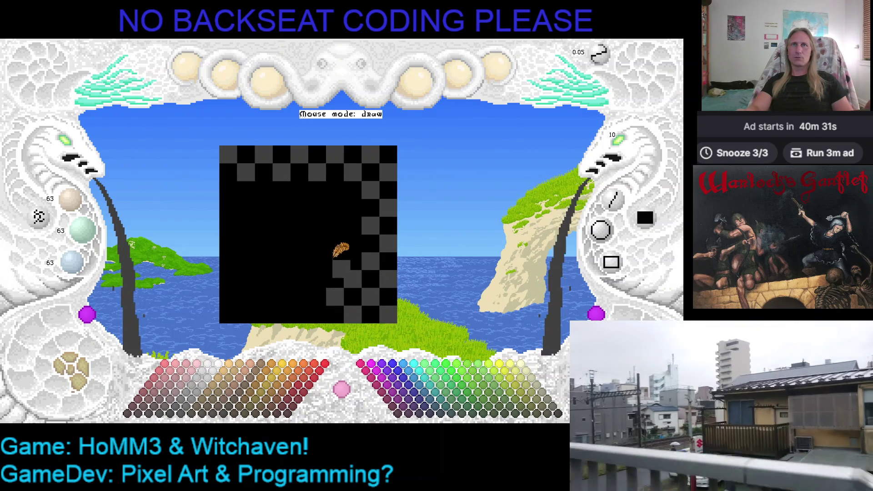
Fill grey checker cells across the right middle and along the third row toward the left.
{"action": "left_click", "coordinate": [336, 261]}
{"action": "left_click", "coordinate": [351, 243]}
{"action": "left_click", "coordinate": [334, 225]}
{"action": "left_click", "coordinate": [352, 226]}
{"action": "left_click", "coordinate": [335, 190]}
{"action": "left_click", "coordinate": [317, 208]}
{"action": "left_click", "coordinate": [299, 190]}
{"action": "left_click", "coordinate": [281, 208]}
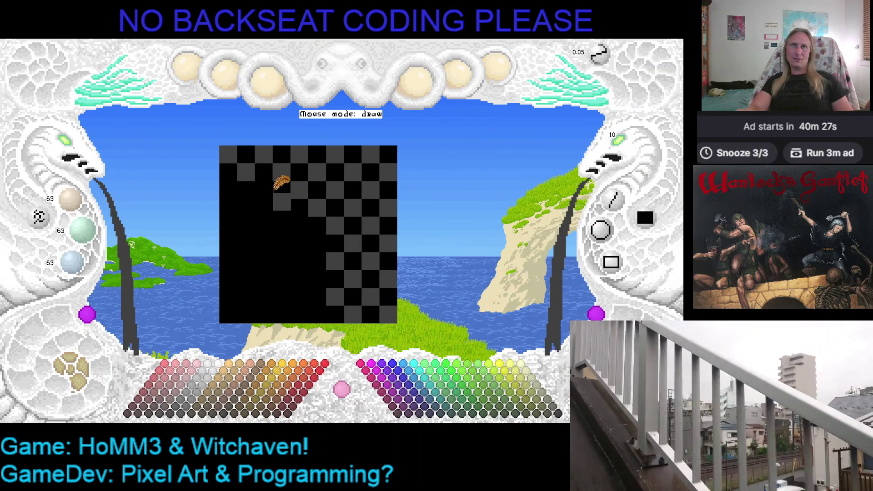
{"action": "left_click", "coordinate": [264, 190]}
{"action": "left_click", "coordinate": [228, 190]}
{"action": "left_click", "coordinate": [245, 208]}
{"action": "left_click", "coordinate": [299, 221]}
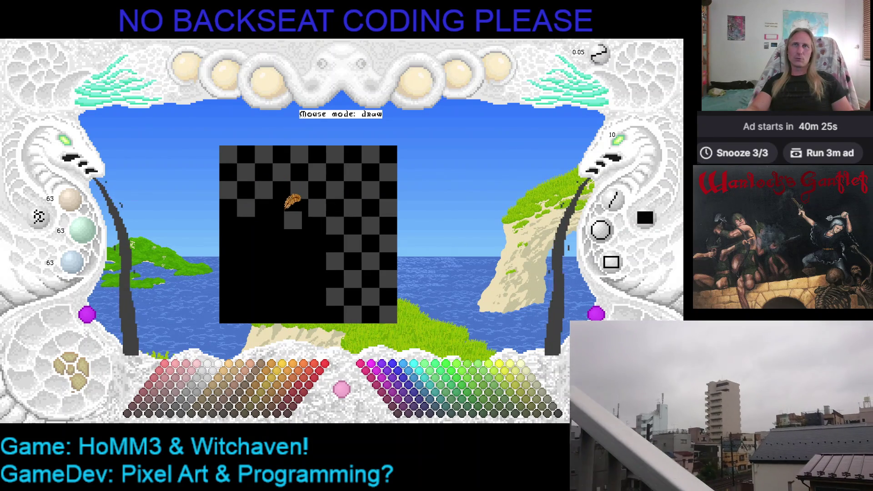
Paint grey checker cells down the middle and along the left side to the lower-left edge.
{"action": "left_click", "coordinate": [318, 244]}
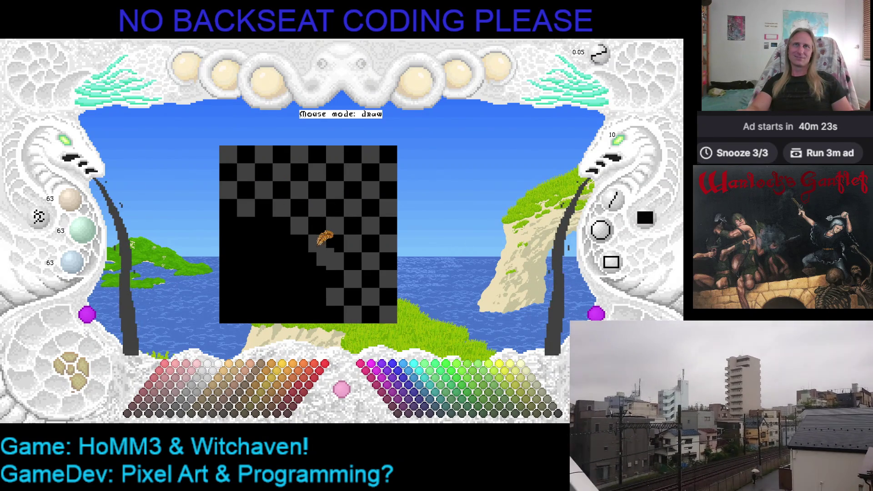
{"action": "left_click", "coordinate": [299, 261]}
{"action": "left_click", "coordinate": [316, 279]}
{"action": "left_click", "coordinate": [299, 297]}
{"action": "left_click", "coordinate": [317, 314]}
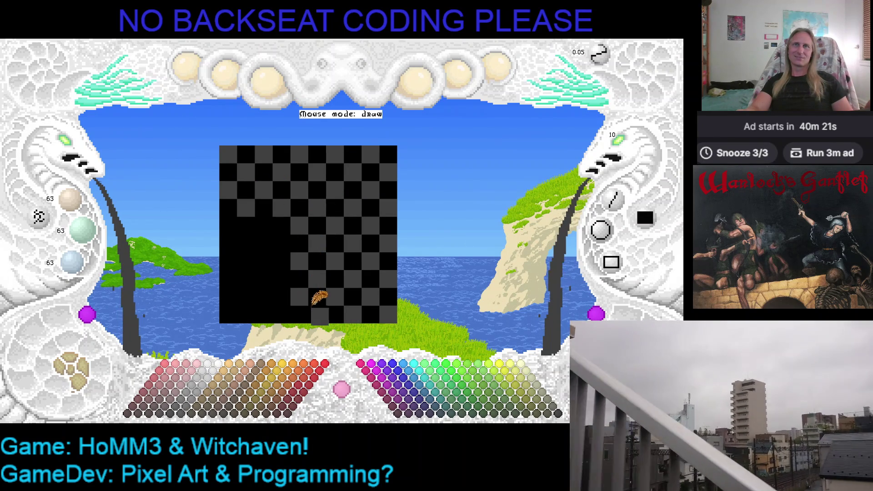
{"action": "left_click", "coordinate": [281, 314]}
{"action": "left_click", "coordinate": [264, 296]}
{"action": "left_click", "coordinate": [281, 279]}
{"action": "left_click", "coordinate": [263, 261]}
{"action": "left_click", "coordinate": [281, 243]}
{"action": "left_click", "coordinate": [245, 226]}
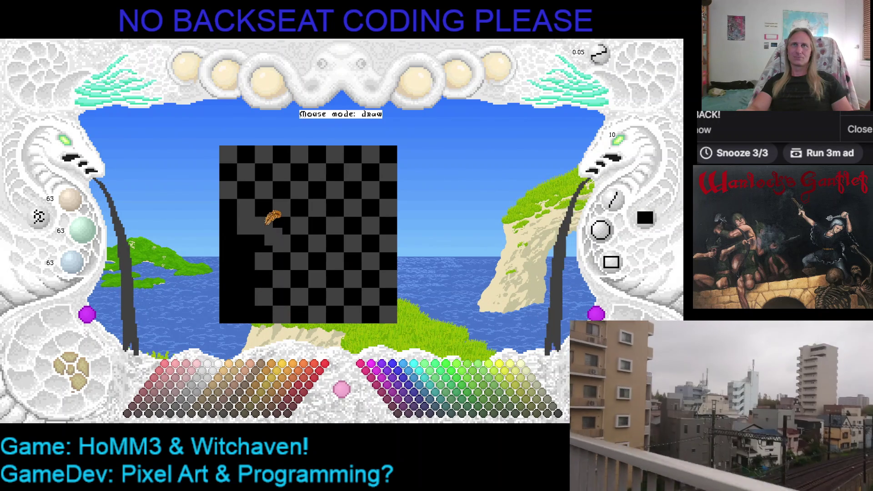
{"action": "left_click", "coordinate": [228, 207]}
{"action": "left_click", "coordinate": [248, 261]}
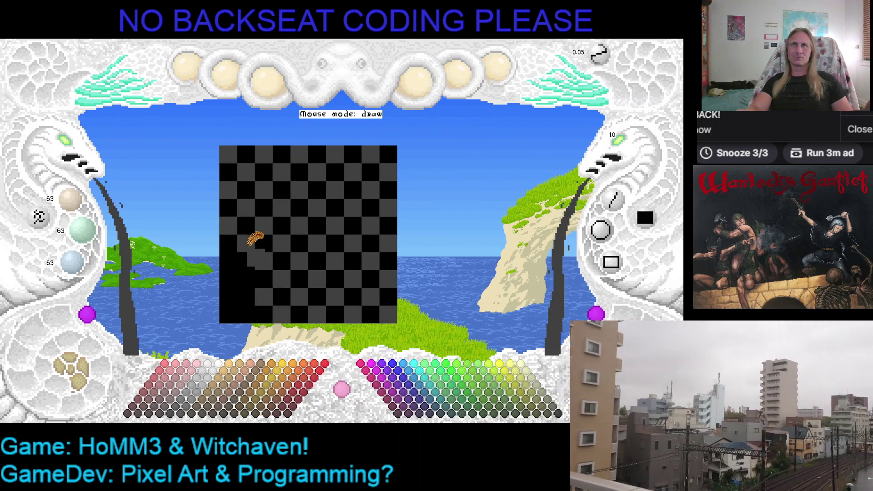
{"action": "left_click", "coordinate": [237, 293]}
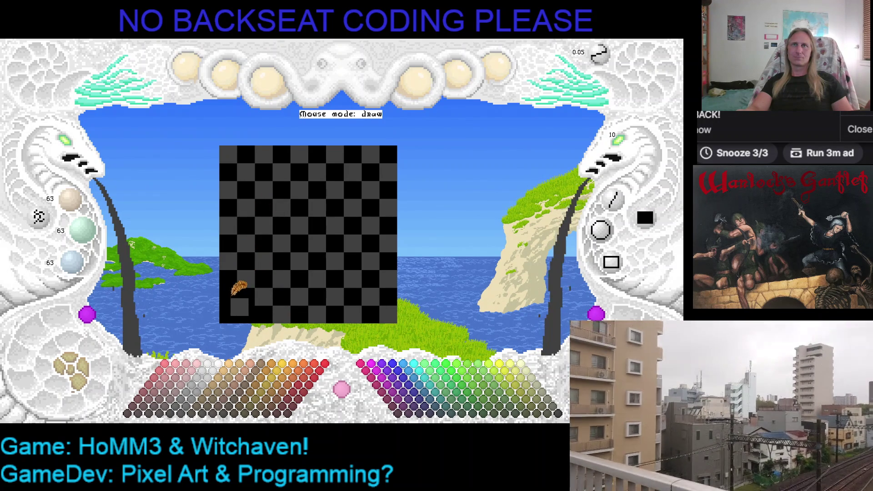
{"action": "left_click", "coordinate": [226, 312]}
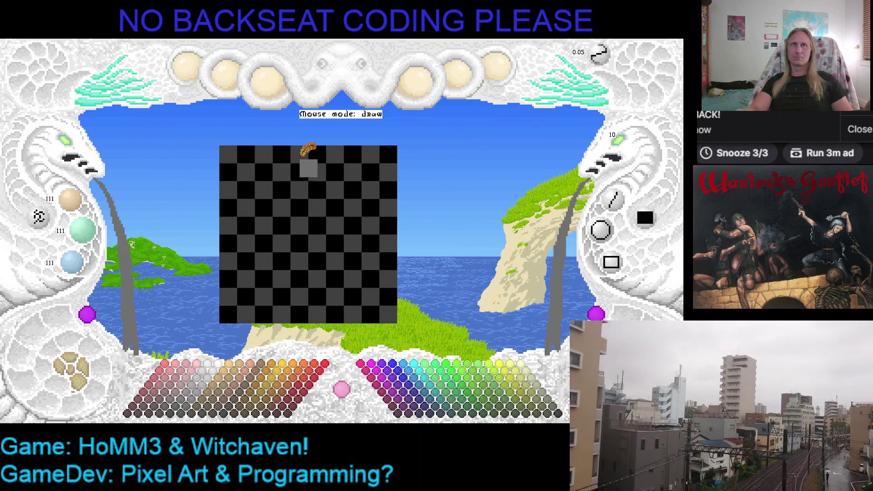
Paint light-grey cells alternating between two centre columns from the canvas top to bottom.
{"action": "left_click_drag", "start_coordinate": [300, 155], "coordinate": [300, 173]}
{"action": "left_click", "coordinate": [320, 175]}
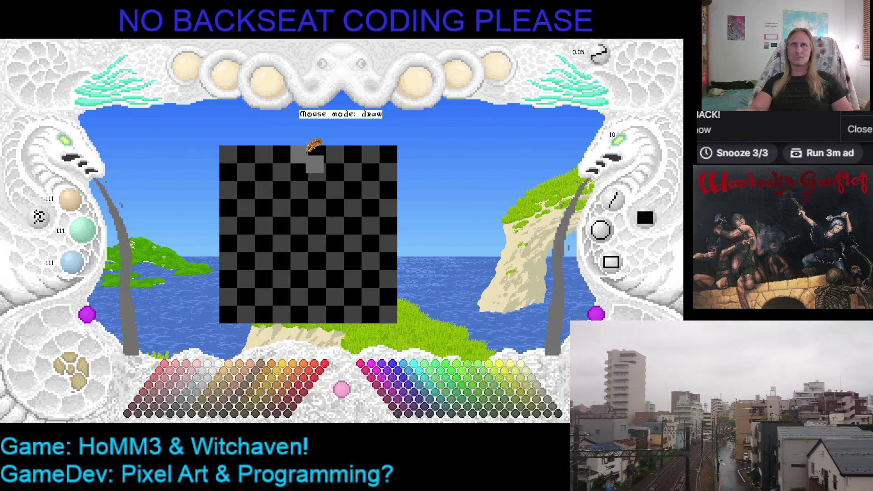
{"action": "left_click", "coordinate": [299, 190]}
{"action": "left_click", "coordinate": [317, 207]}
{"action": "left_click", "coordinate": [299, 225]}
{"action": "left_click", "coordinate": [317, 243]}
{"action": "left_click", "coordinate": [299, 261]}
{"action": "left_click", "coordinate": [317, 278]}
{"action": "left_click", "coordinate": [299, 296]}
{"action": "left_click", "coordinate": [316, 313]}
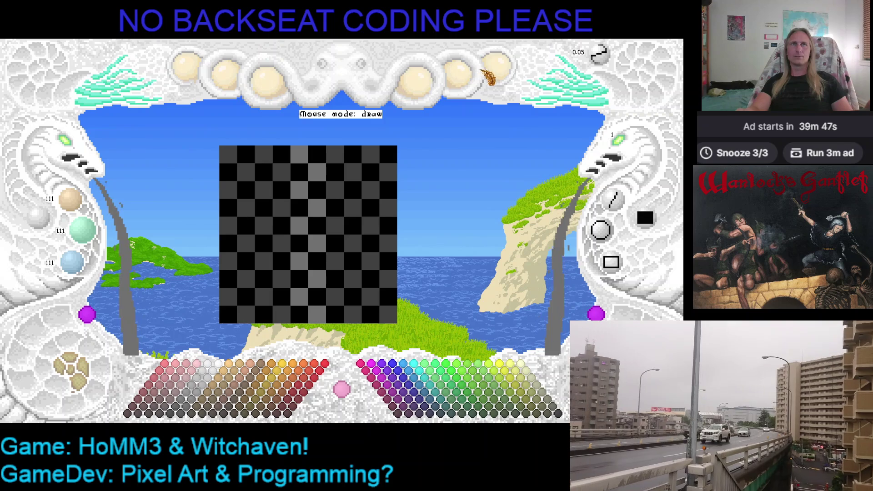
Load the saved 'scale' project from the project menu's Load Project list.
{"action": "left_click", "coordinate": [505, 75]}
{"action": "left_click", "coordinate": [496, 154]}
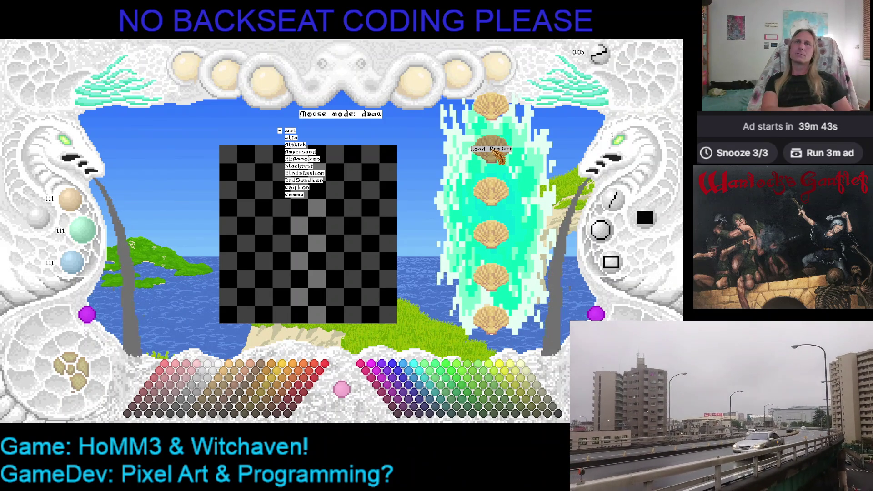
{"action": "key", "text": "Down"}
{"action": "key", "text": "Down"}
{"action": "key", "text": "Down"}
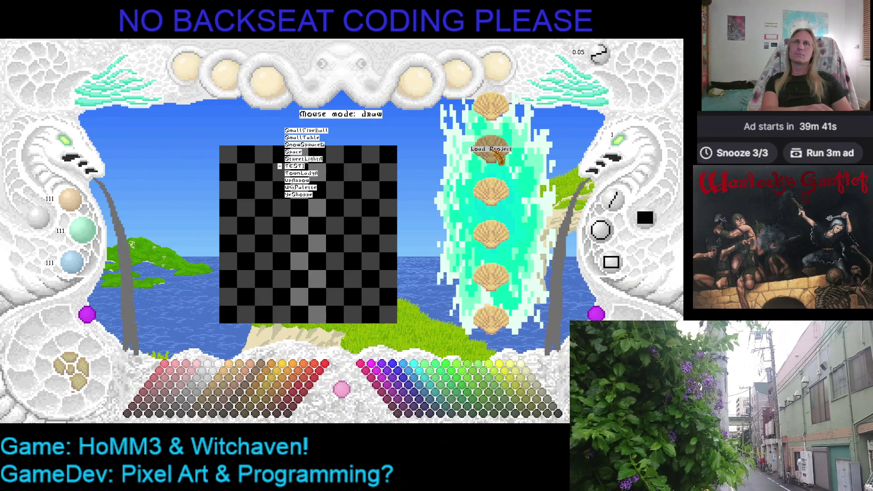
{"action": "key", "text": "Down"}
{"action": "key", "text": "Down"}
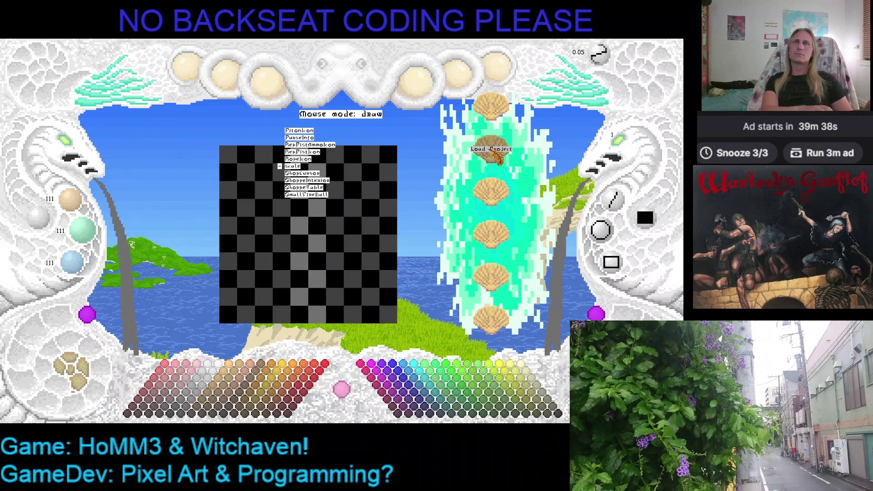
{"action": "key", "text": "Return"}
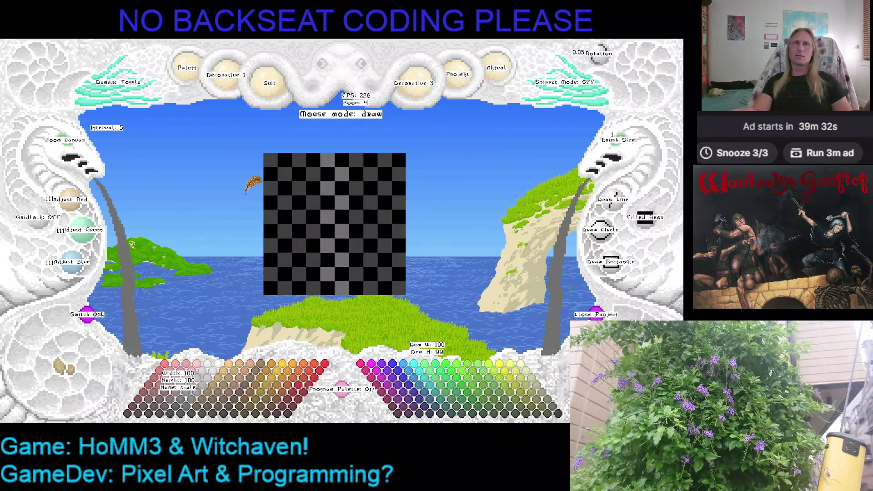
Zoom the loaded scale canvas in and back out, then nudge it slightly left and down.
{"action": "scroll", "coordinate": [68, 145], "scroll_direction": "up", "scroll_amount": 2}
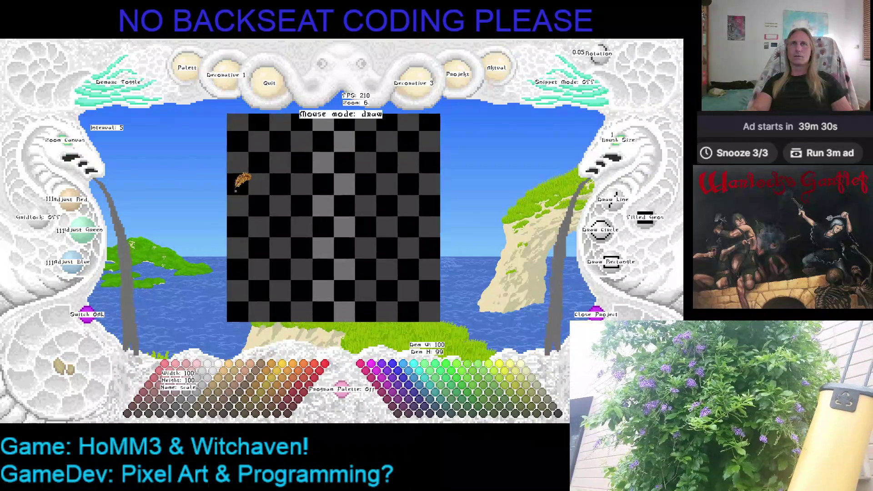
{"action": "scroll", "coordinate": [80, 146], "scroll_direction": "down", "scroll_amount": 1}
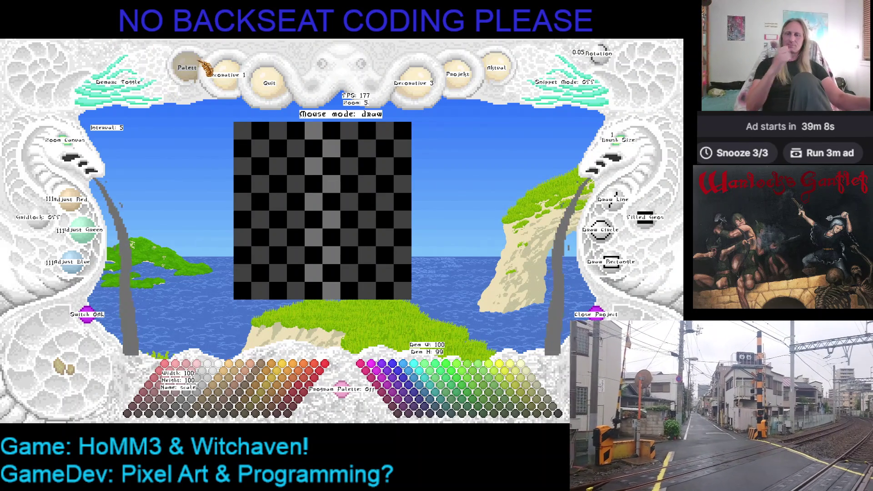
{"action": "key", "text": "Left"}
{"action": "key", "text": "Down"}
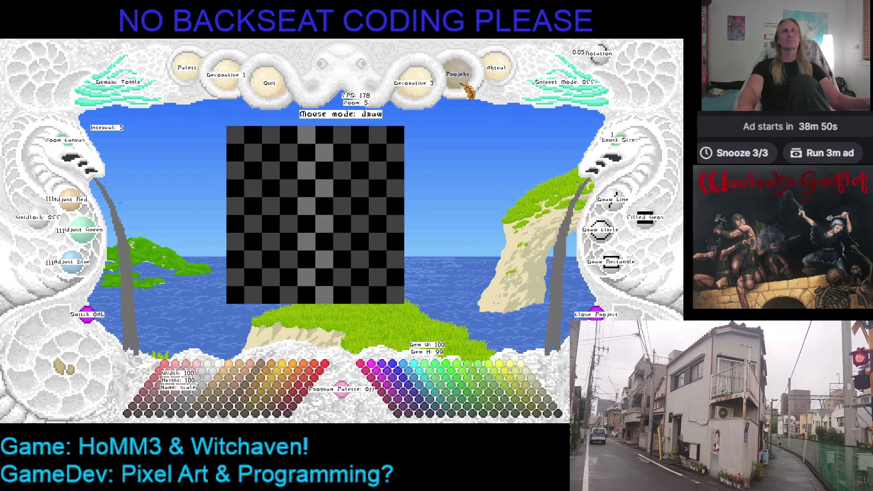
Dismiss the project menu, hide the interface labels, and quit Kaleidomancer with Esc.
{"action": "left_click", "coordinate": [506, 76]}
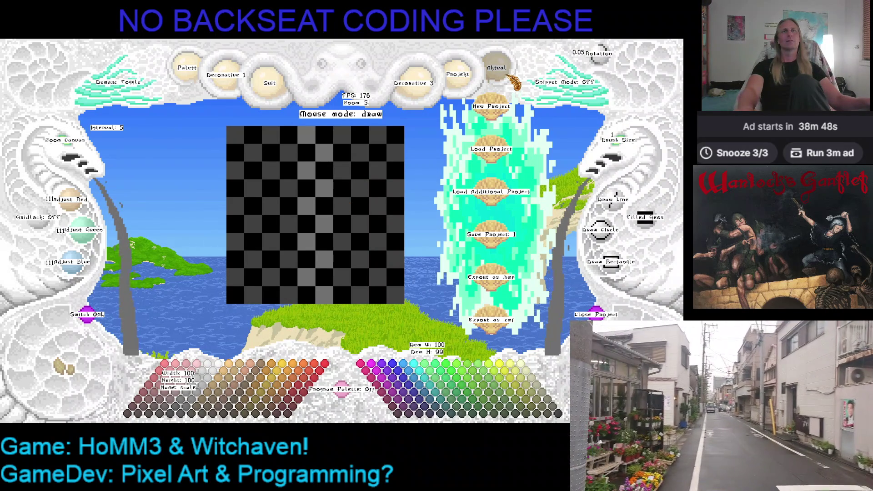
{"action": "left_click", "coordinate": [505, 76]}
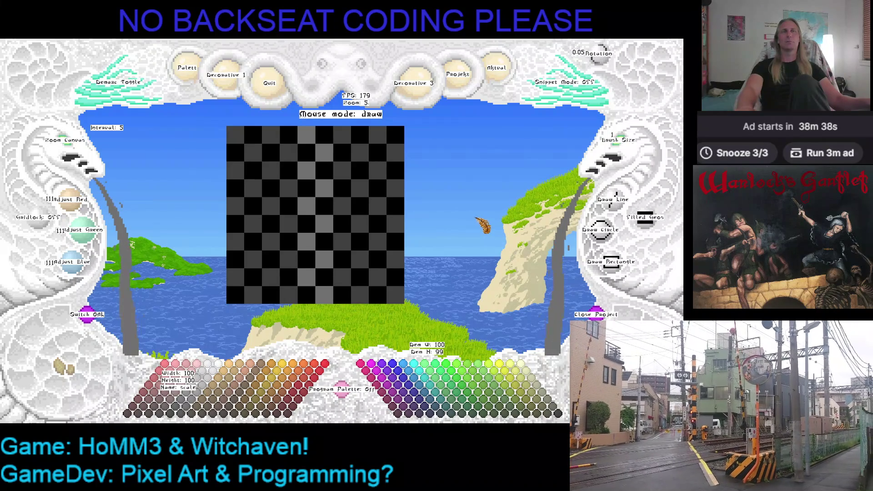
{"action": "key", "text": "h"}
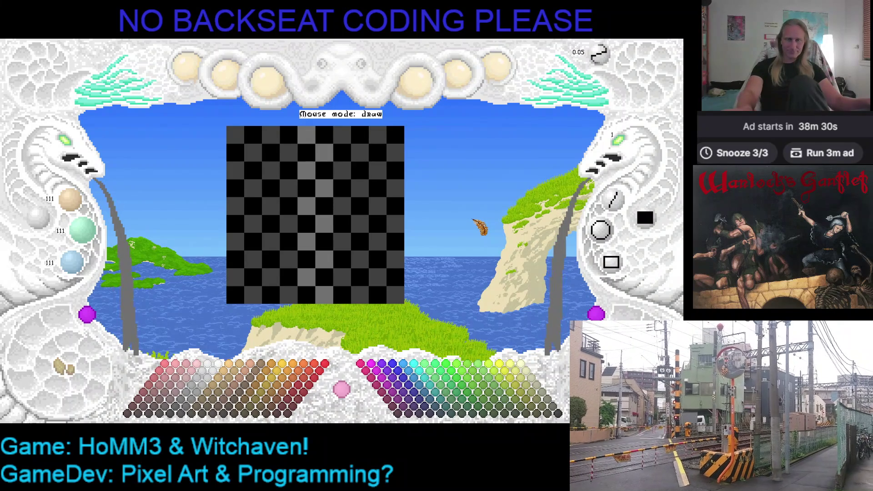
{"action": "key", "text": "Escape"}
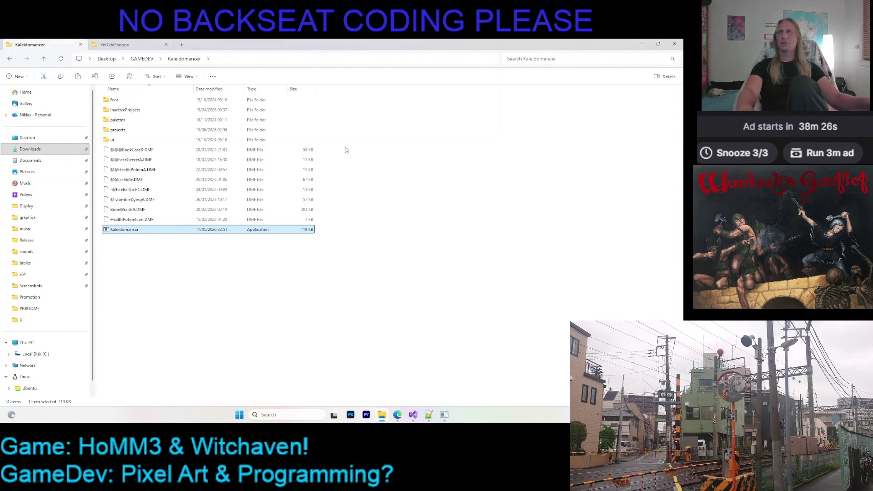
Switch to the YeOldeShoppe folder view and go up to the repos folder.
{"action": "left_click", "coordinate": [128, 45]}
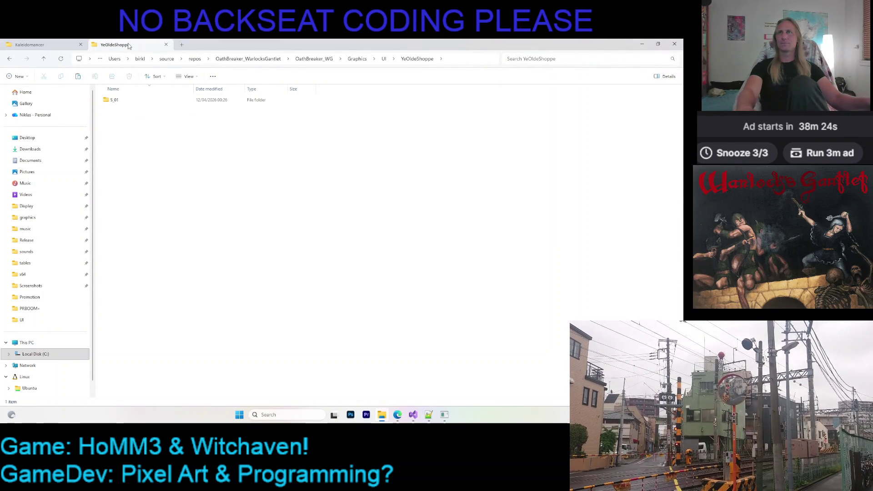
{"action": "left_click", "coordinate": [195, 59]}
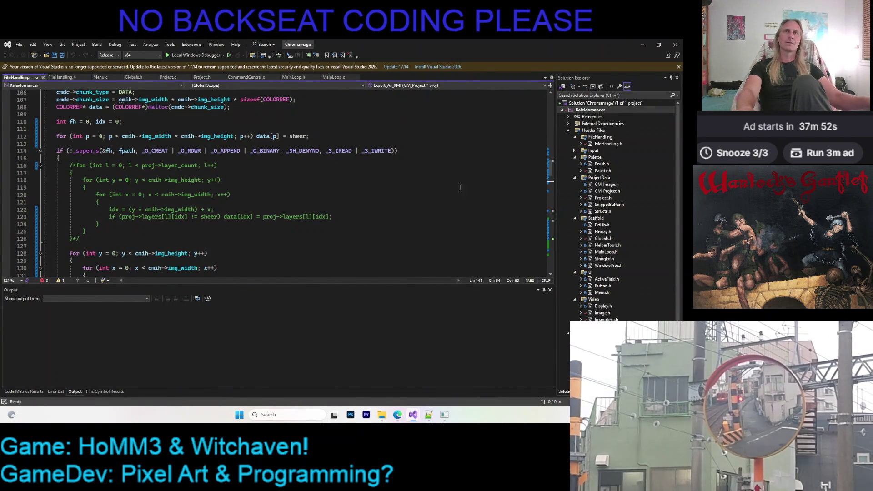
Dismiss the Visual Studio update notice and drag the Output splitter down to enlarge the editor.
{"action": "left_click", "coordinate": [678, 67]}
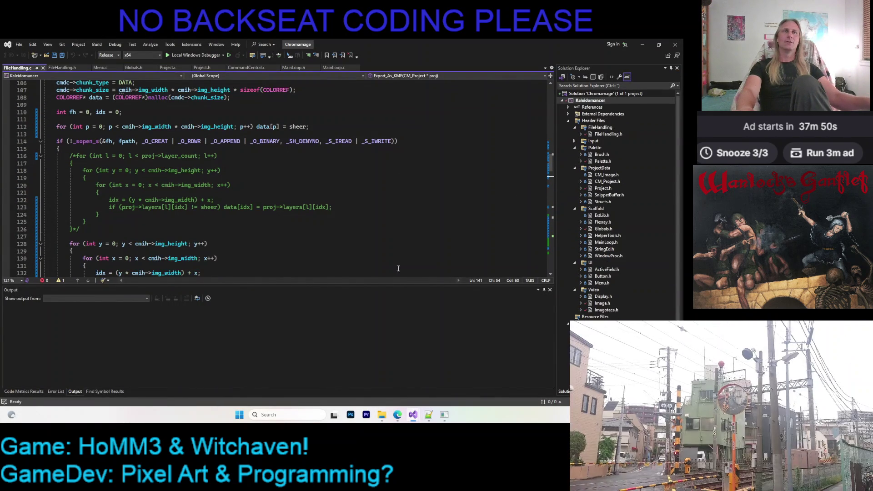
{"action": "left_click_drag", "start_coordinate": [307, 285], "coordinate": [298, 344]}
{"action": "left_click", "coordinate": [339, 192]}
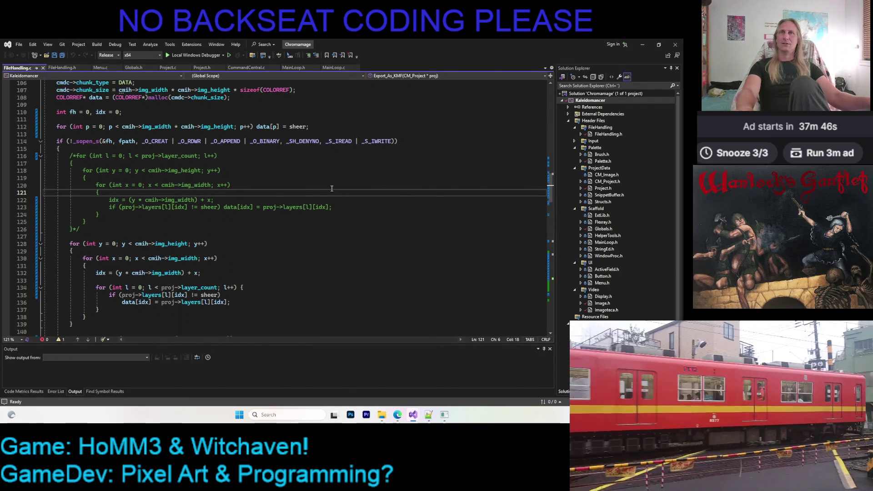
Switch to CommandCentral.c and highlight the references to HAS_SNIPPET_MS.
{"action": "left_click", "coordinate": [246, 68]}
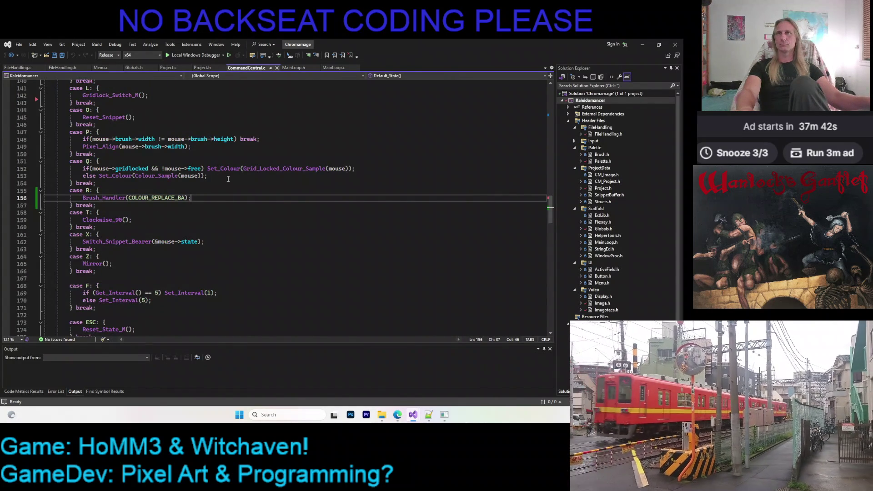
{"action": "scroll", "coordinate": [223, 187], "scroll_direction": "up", "scroll_amount": 14}
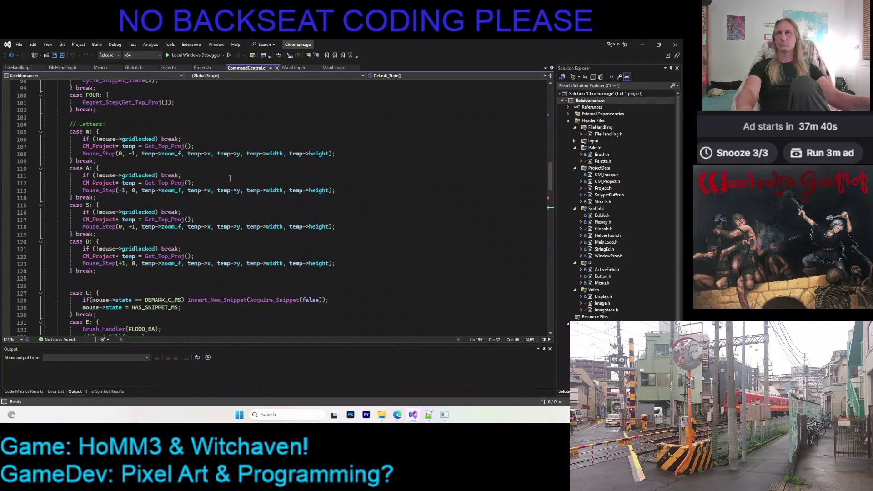
{"action": "scroll", "coordinate": [230, 178], "scroll_direction": "up", "scroll_amount": 20}
{"action": "scroll", "coordinate": [230, 178], "scroll_direction": "up", "scroll_amount": 10}
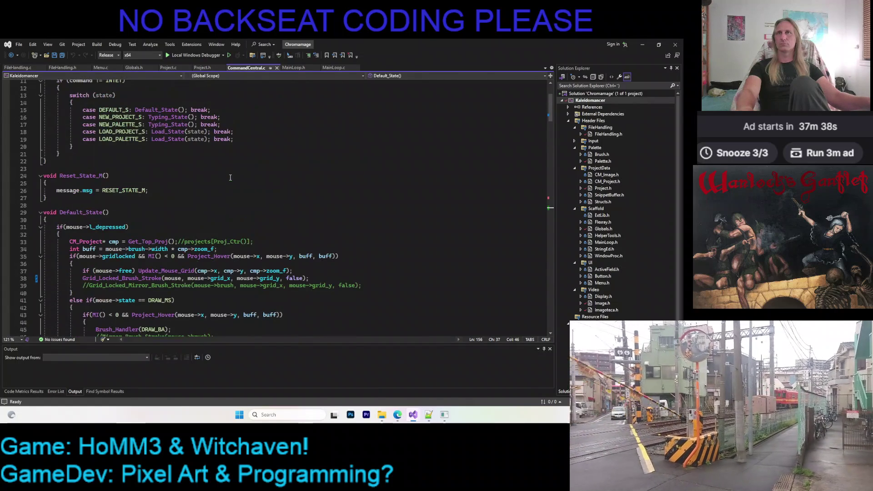
{"action": "scroll", "coordinate": [231, 175], "scroll_direction": "down", "scroll_amount": 8}
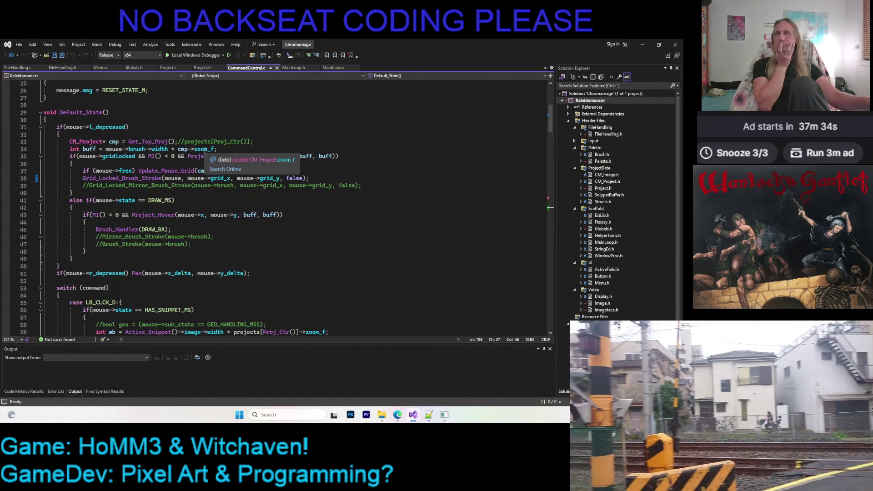
{"action": "scroll", "coordinate": [204, 159], "scroll_direction": "down", "scroll_amount": 6}
{"action": "left_click", "coordinate": [174, 178]}
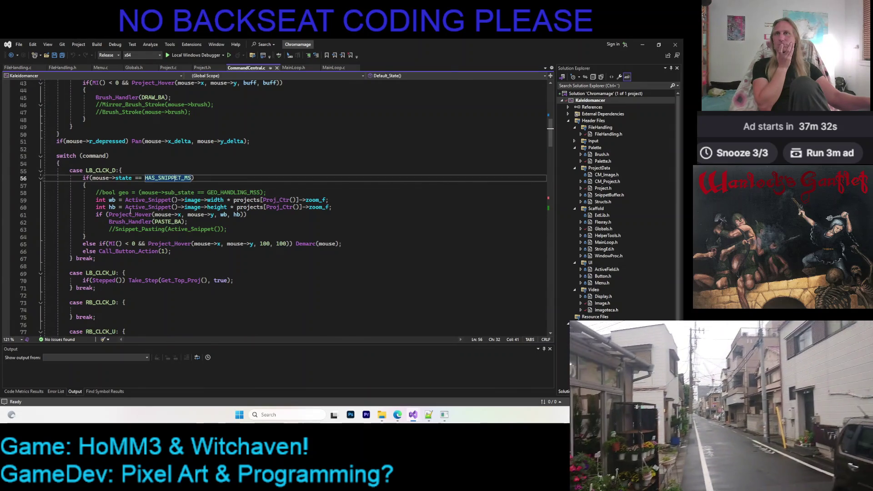
Scroll down to the Default_State key cases and select the Mirror function call.
{"action": "scroll", "coordinate": [159, 182], "scroll_direction": "down", "scroll_amount": 10}
{"action": "scroll", "coordinate": [146, 185], "scroll_direction": "down", "scroll_amount": 15}
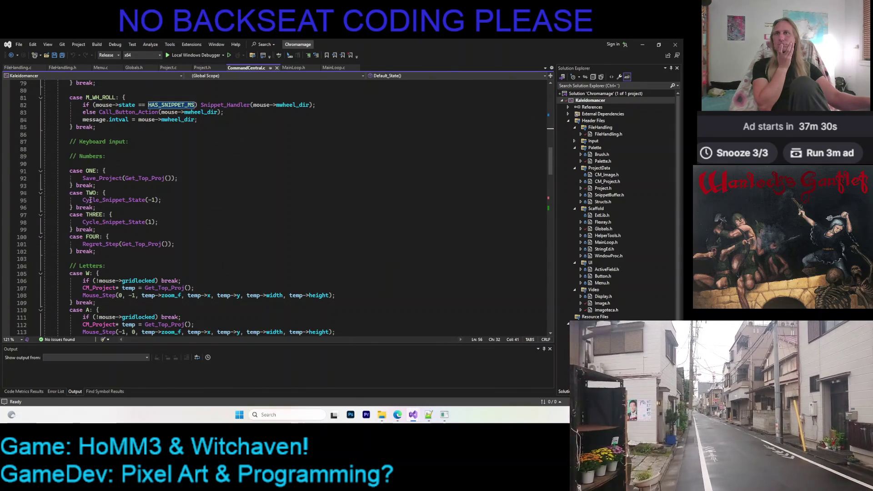
{"action": "left_click", "coordinate": [186, 167]}
{"action": "scroll", "coordinate": [200, 177], "scroll_direction": "down", "scroll_amount": 5}
{"action": "scroll", "coordinate": [195, 164], "scroll_direction": "down", "scroll_amount": 6}
{"action": "scroll", "coordinate": [196, 163], "scroll_direction": "up", "scroll_amount": 1}
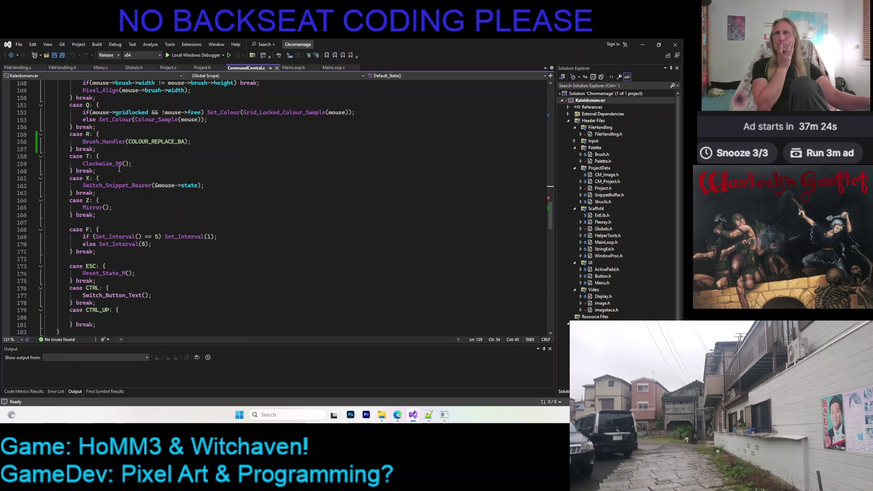
{"action": "double_click", "coordinate": [93, 208]}
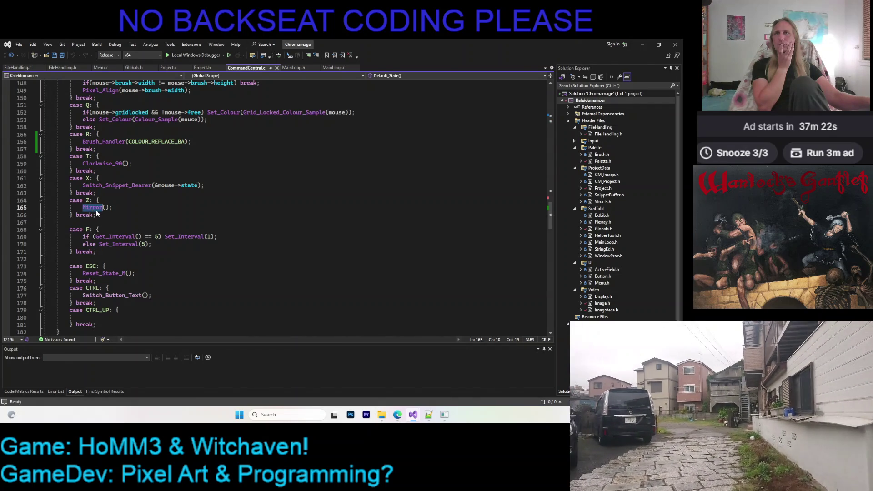
{"action": "left_click", "coordinate": [132, 208]}
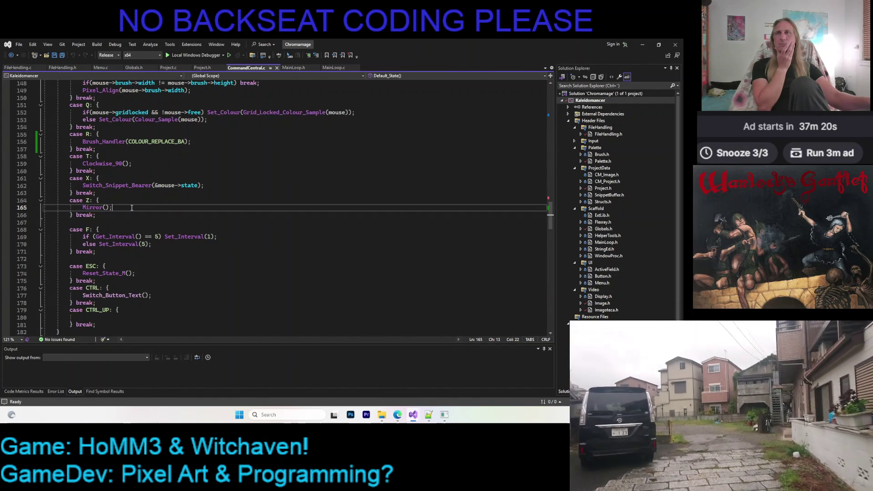
{"action": "scroll", "coordinate": [131, 208], "scroll_direction": "down", "scroll_amount": 3}
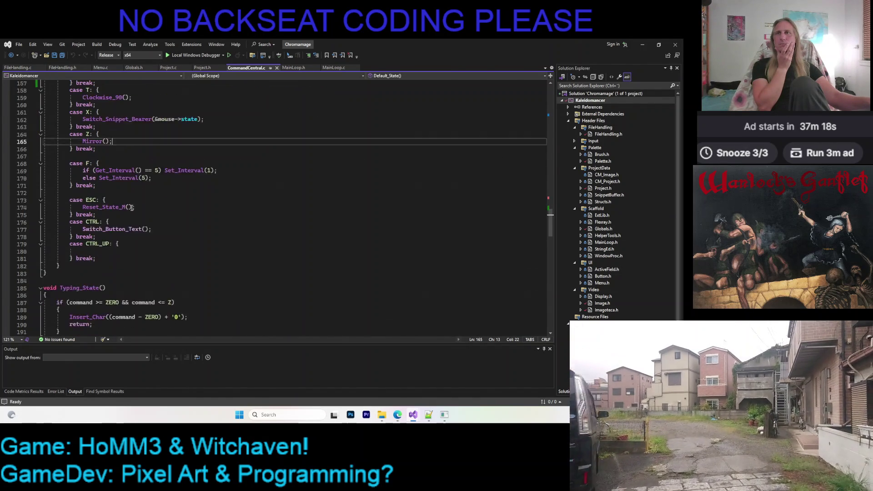
{"action": "scroll", "coordinate": [132, 207], "scroll_direction": "up", "scroll_amount": 3}
{"action": "key", "text": "Left"}
{"action": "key", "text": "Left"}
{"action": "key", "text": "Left"}
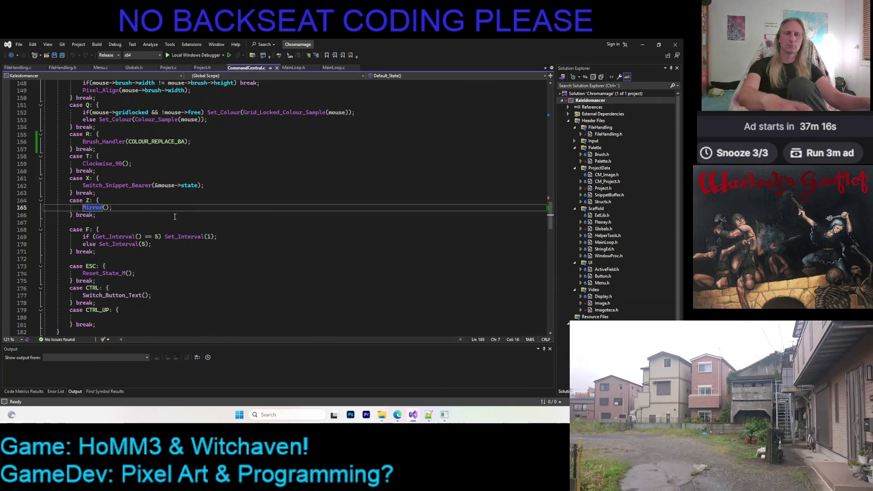
{"action": "key", "text": "F12"}
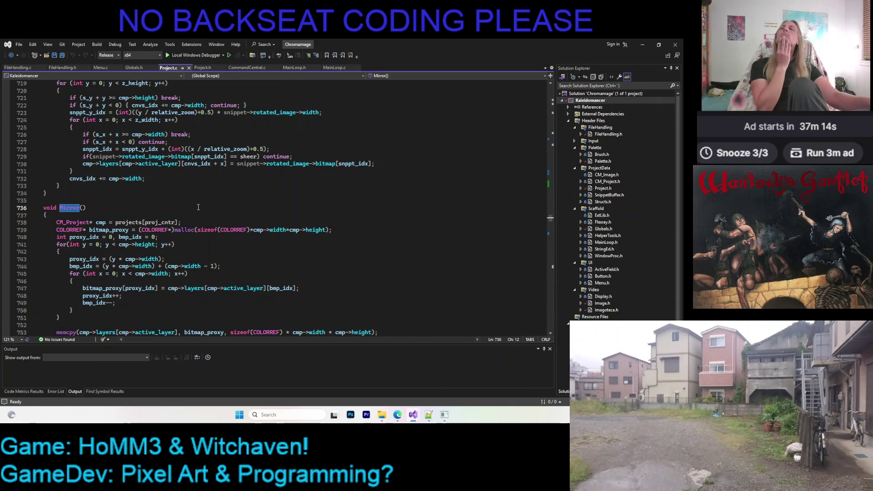
{"action": "scroll", "coordinate": [198, 207], "scroll_direction": "down", "scroll_amount": 4}
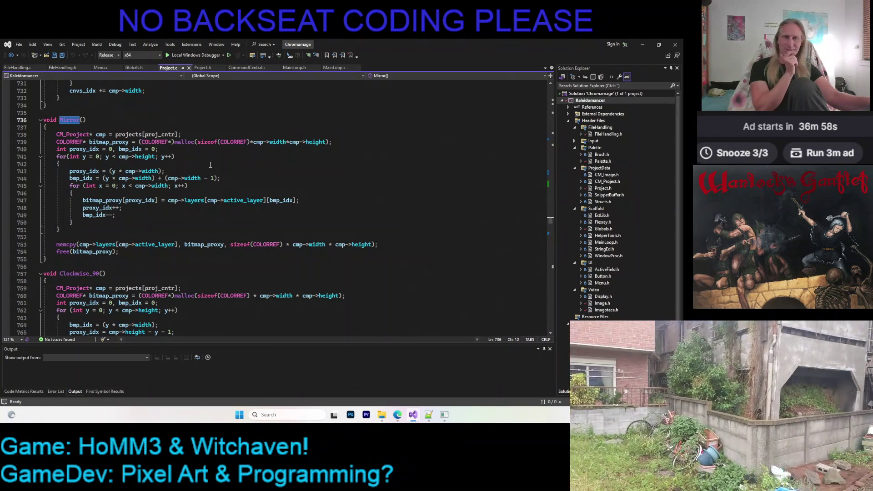
{"action": "left_click", "coordinate": [245, 67]}
{"action": "scroll", "coordinate": [202, 216], "scroll_direction": "down", "scroll_amount": 3}
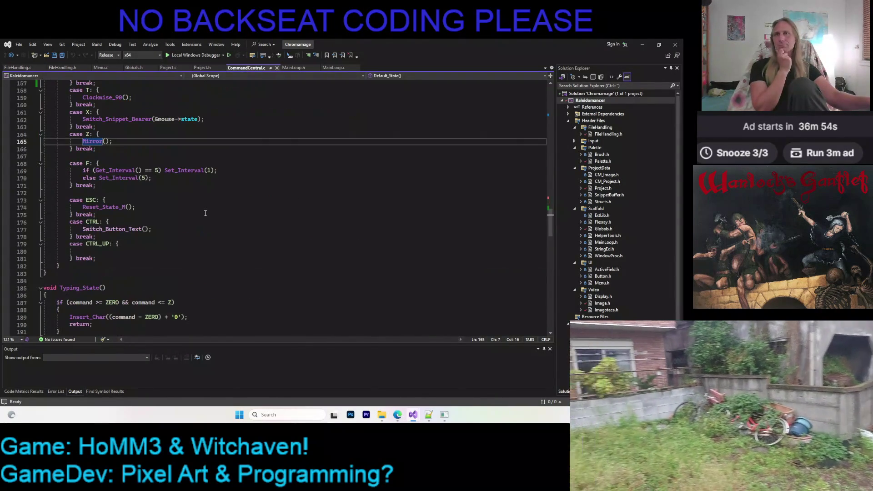
{"action": "scroll", "coordinate": [201, 211], "scroll_direction": "down", "scroll_amount": 4}
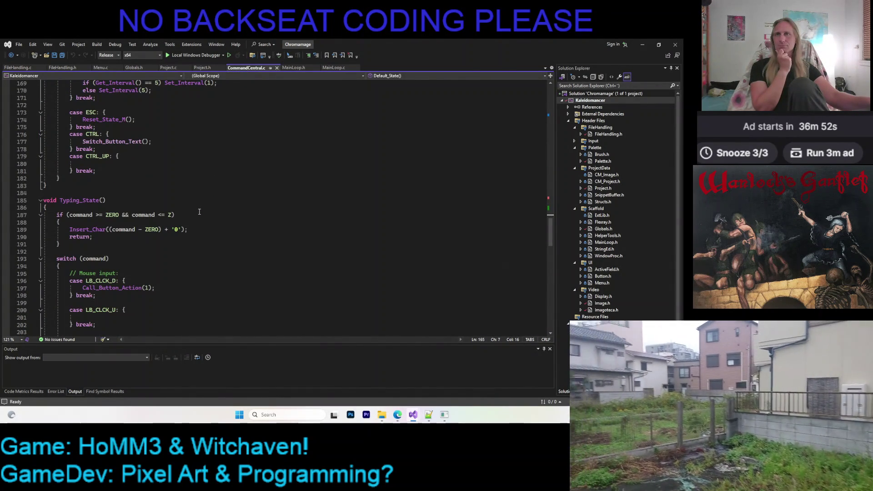
{"action": "scroll", "coordinate": [198, 212], "scroll_direction": "down", "scroll_amount": 5}
{"action": "scroll", "coordinate": [195, 212], "scroll_direction": "up", "scroll_amount": 11}
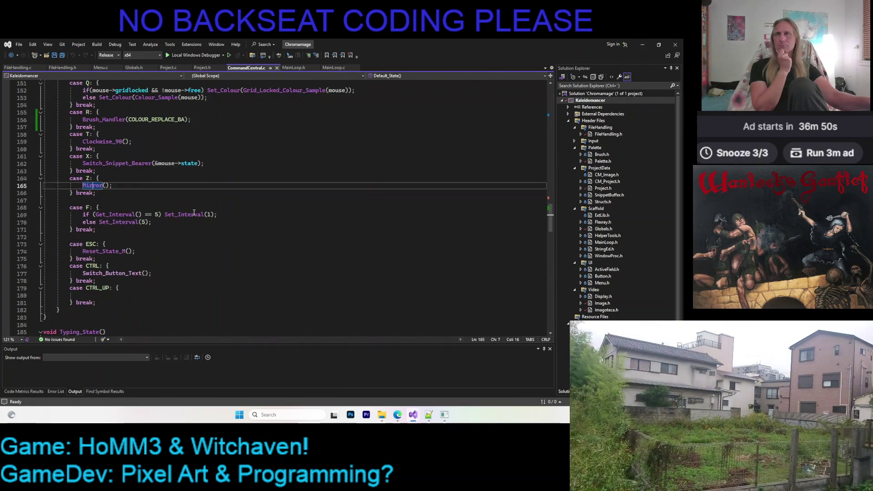
{"action": "scroll", "coordinate": [194, 213], "scroll_direction": "down", "scroll_amount": 6}
{"action": "scroll", "coordinate": [194, 213], "scroll_direction": "up", "scroll_amount": 15}
{"action": "scroll", "coordinate": [194, 211], "scroll_direction": "down", "scroll_amount": 14}
{"action": "scroll", "coordinate": [196, 210], "scroll_direction": "up", "scroll_amount": 20}
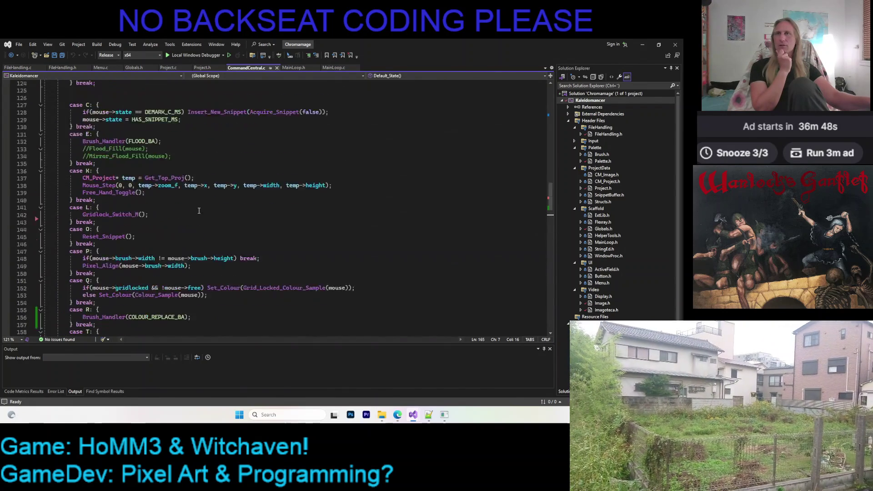
{"action": "scroll", "coordinate": [196, 208], "scroll_direction": "up", "scroll_amount": 20}
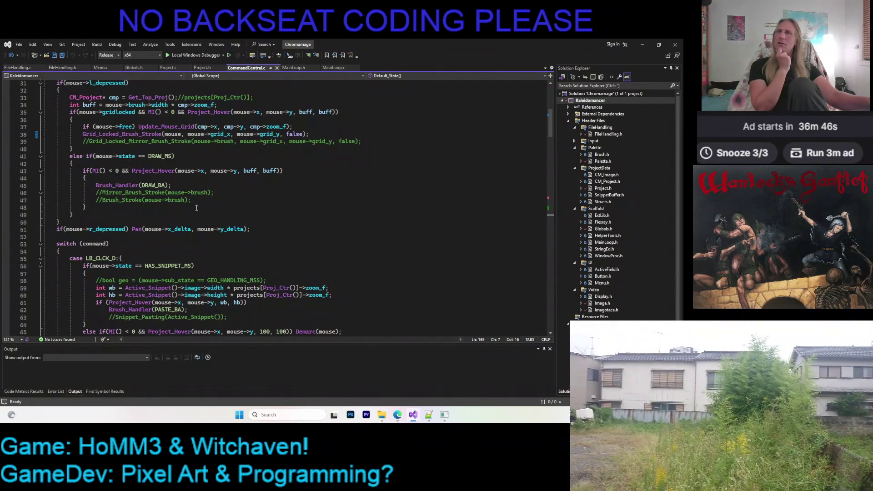
{"action": "scroll", "coordinate": [195, 208], "scroll_direction": "up", "scroll_amount": 7}
{"action": "scroll", "coordinate": [195, 208], "scroll_direction": "down", "scroll_amount": 4}
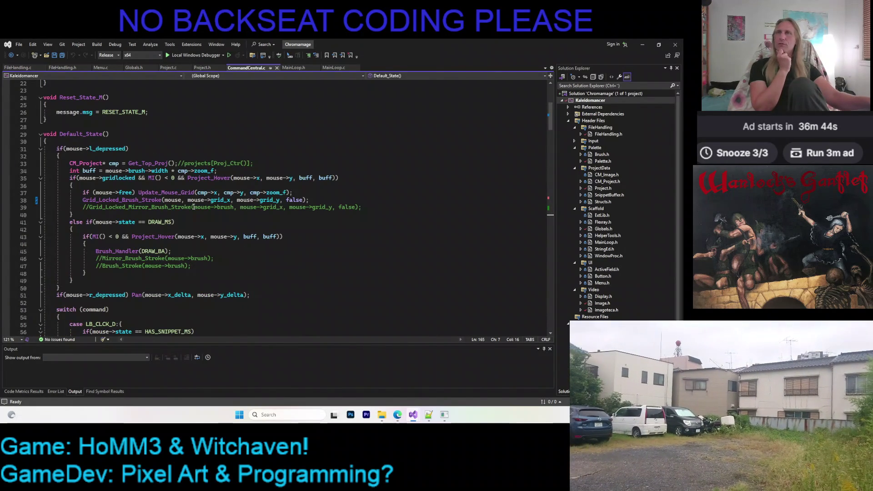
{"action": "scroll", "coordinate": [192, 206], "scroll_direction": "down", "scroll_amount": 7}
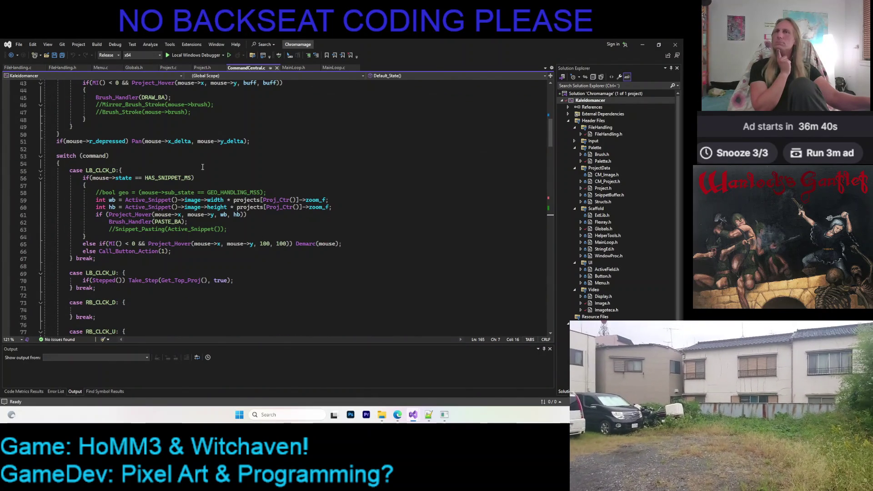
{"action": "scroll", "coordinate": [196, 160], "scroll_direction": "down", "scroll_amount": 3}
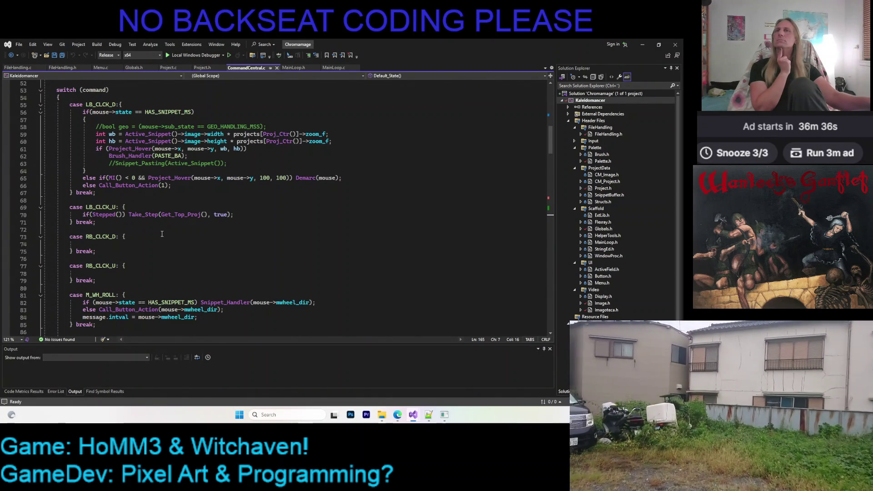
{"action": "scroll", "coordinate": [161, 234], "scroll_direction": "down", "scroll_amount": 3}
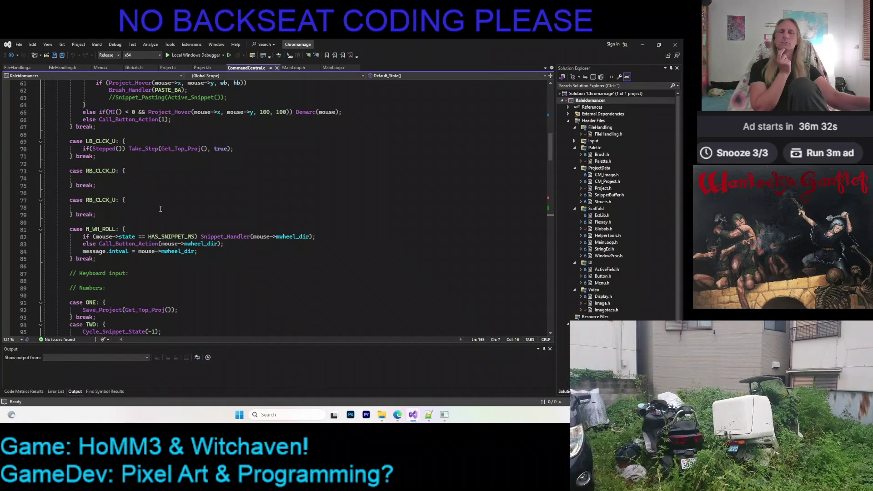
{"action": "scroll", "coordinate": [162, 207], "scroll_direction": "down", "scroll_amount": 3}
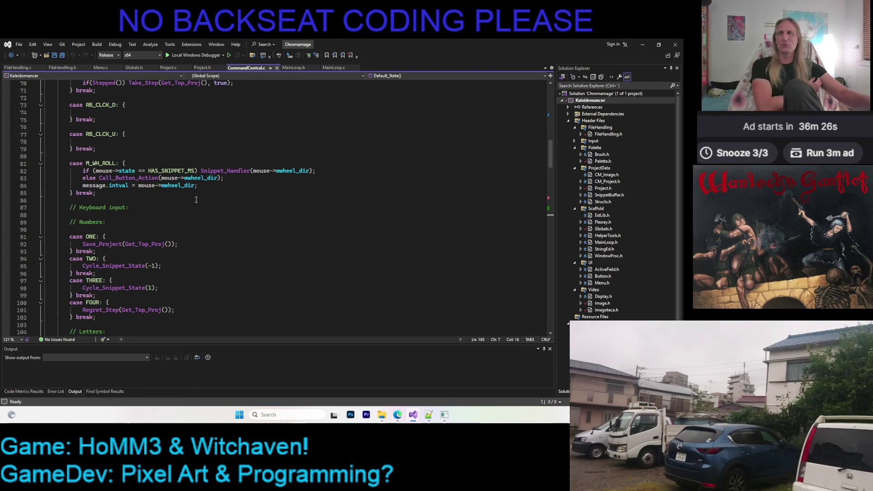
{"action": "scroll", "coordinate": [231, 239], "scroll_direction": "down", "scroll_amount": 4}
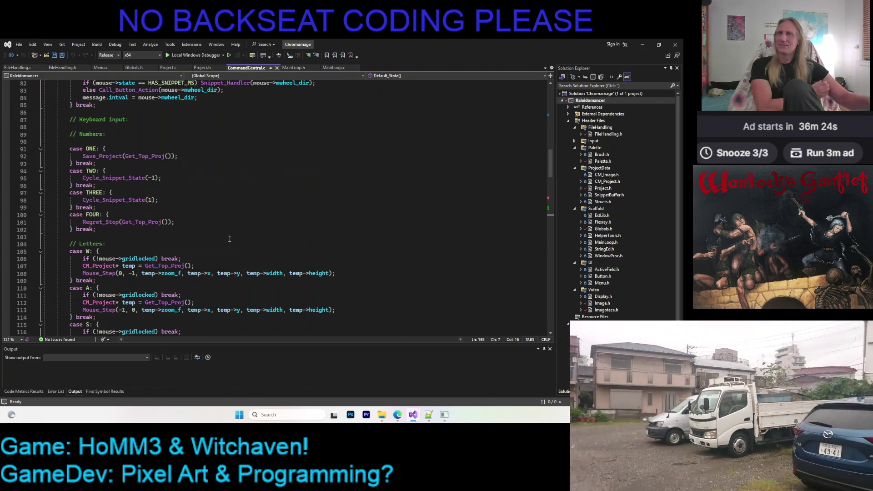
{"action": "scroll", "coordinate": [201, 187], "scroll_direction": "down", "scroll_amount": 2}
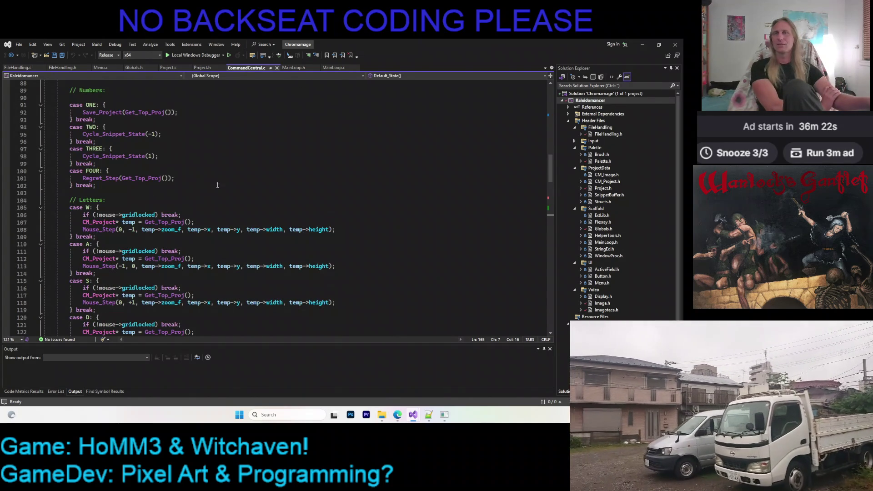
{"action": "scroll", "coordinate": [213, 182], "scroll_direction": "down", "scroll_amount": 9}
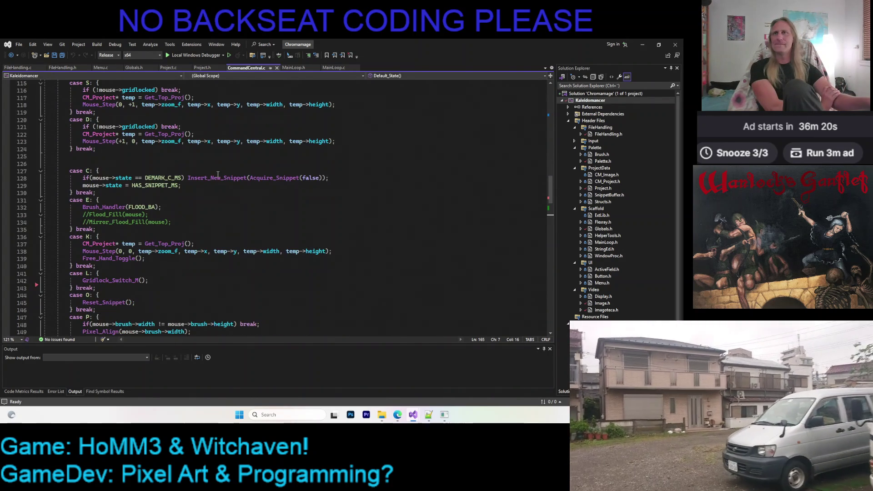
{"action": "scroll", "coordinate": [214, 177], "scroll_direction": "down", "scroll_amount": 4}
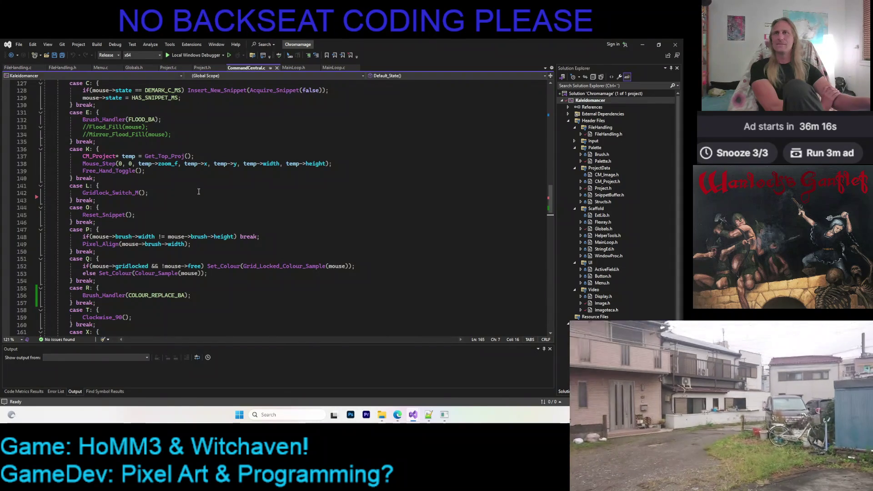
{"action": "scroll", "coordinate": [198, 192], "scroll_direction": "down", "scroll_amount": 3}
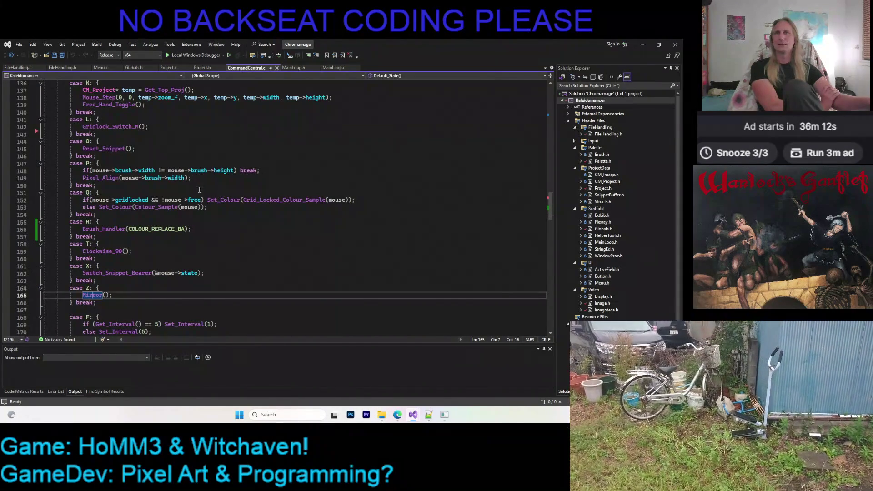
{"action": "scroll", "coordinate": [200, 185], "scroll_direction": "down", "scroll_amount": 1}
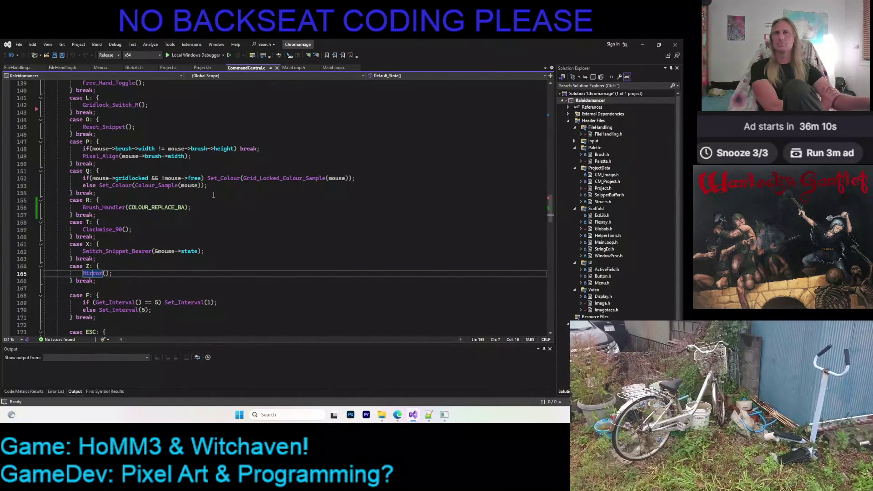
{"action": "scroll", "coordinate": [216, 189], "scroll_direction": "down", "scroll_amount": 2}
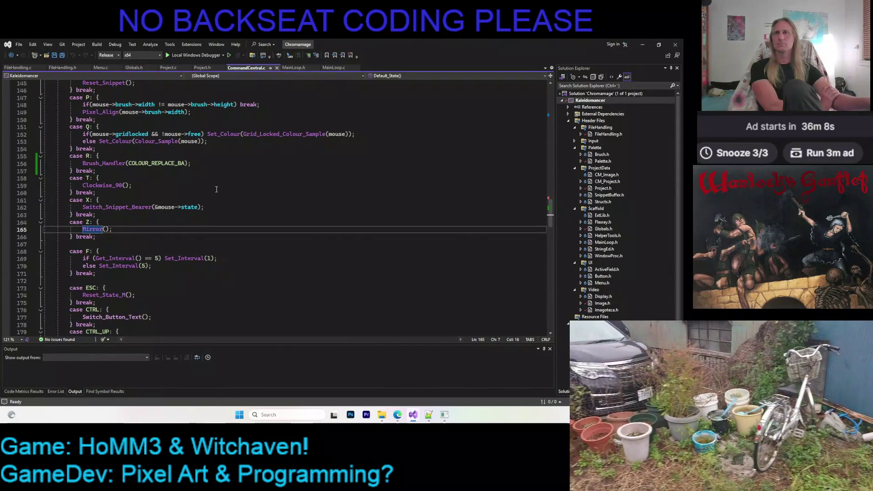
{"action": "scroll", "coordinate": [216, 189], "scroll_direction": "down", "scroll_amount": 2}
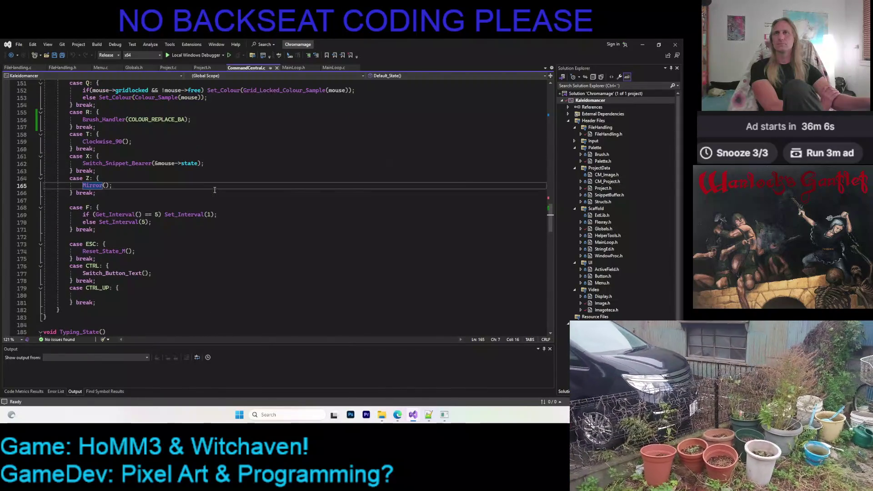
{"action": "scroll", "coordinate": [215, 189], "scroll_direction": "down", "scroll_amount": 3}
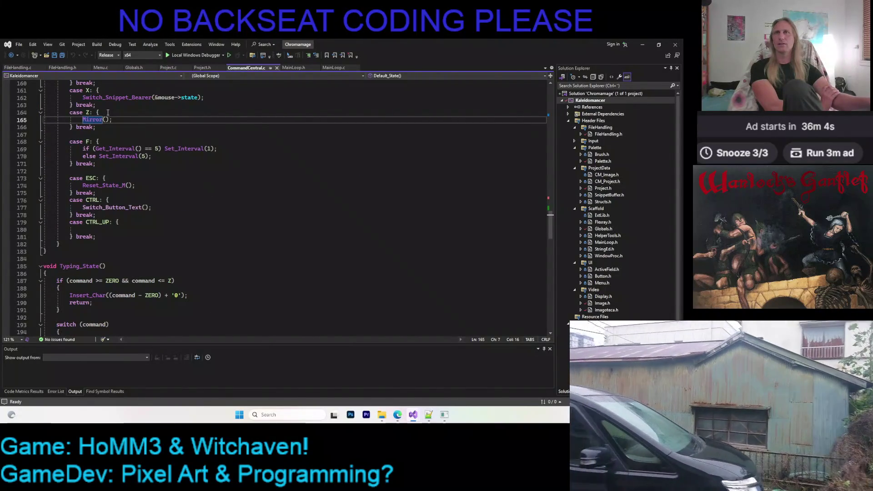
{"action": "key", "text": "Right"}
{"action": "scroll", "coordinate": [194, 159], "scroll_direction": "down", "scroll_amount": 4}
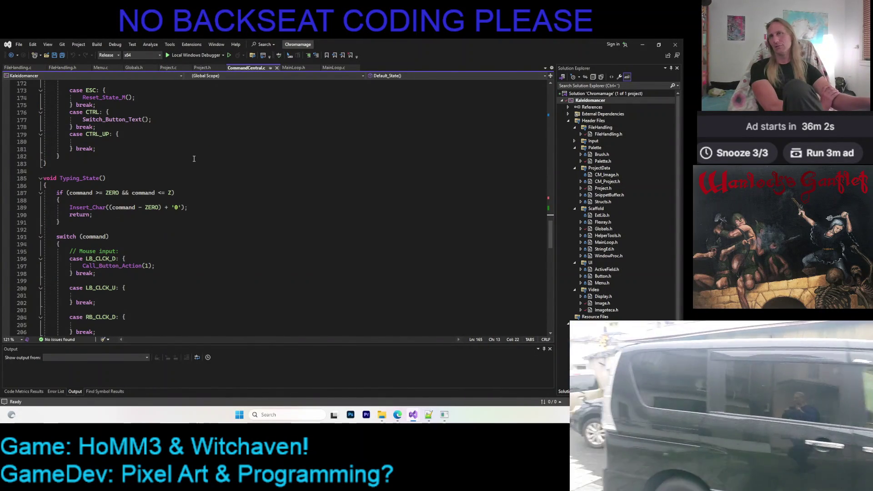
{"action": "scroll", "coordinate": [193, 158], "scroll_direction": "up", "scroll_amount": 4}
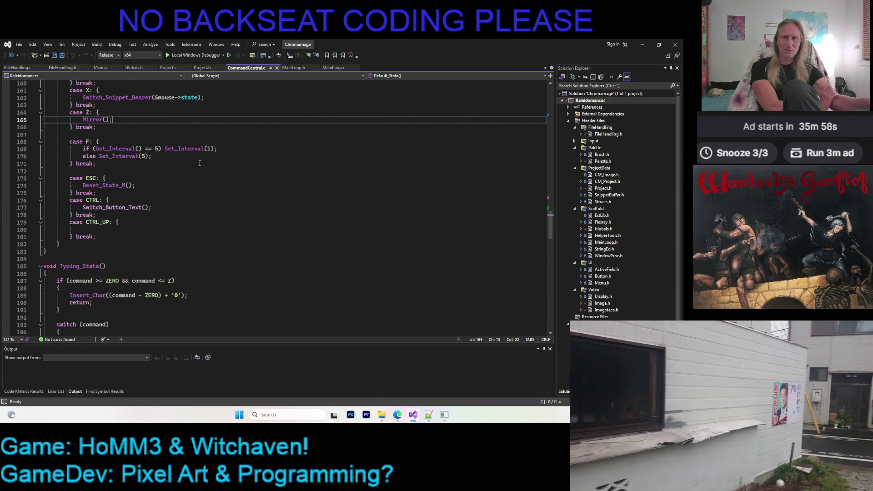
{"action": "scroll", "coordinate": [203, 175], "scroll_direction": "down", "scroll_amount": 20}
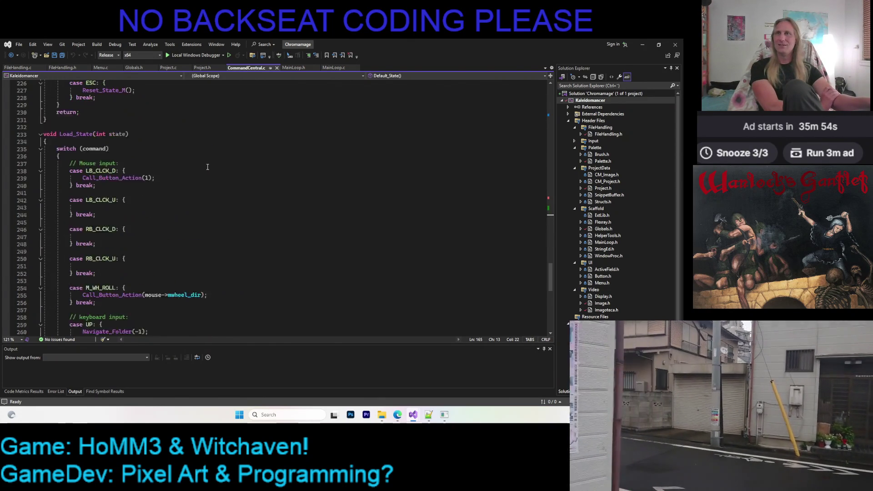
{"action": "scroll", "coordinate": [208, 166], "scroll_direction": "down", "scroll_amount": 7}
{"action": "scroll", "coordinate": [207, 167], "scroll_direction": "up", "scroll_amount": 20}
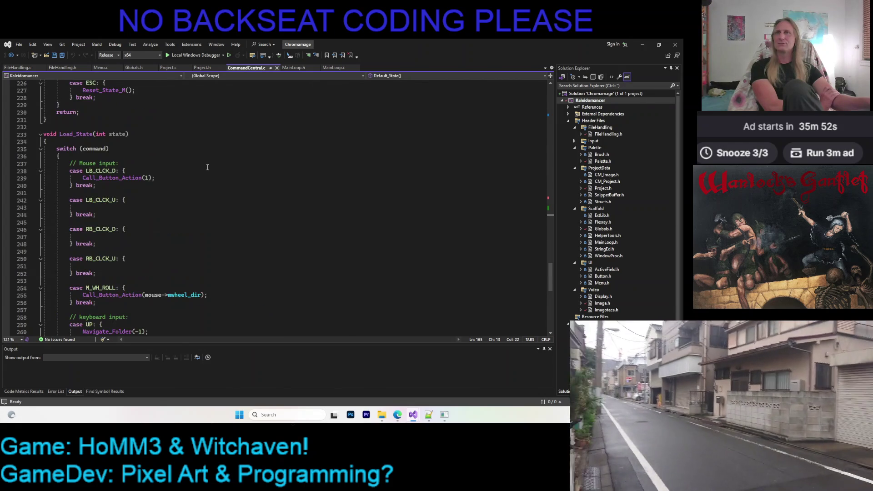
{"action": "scroll", "coordinate": [212, 174], "scroll_direction": "up", "scroll_amount": 20}
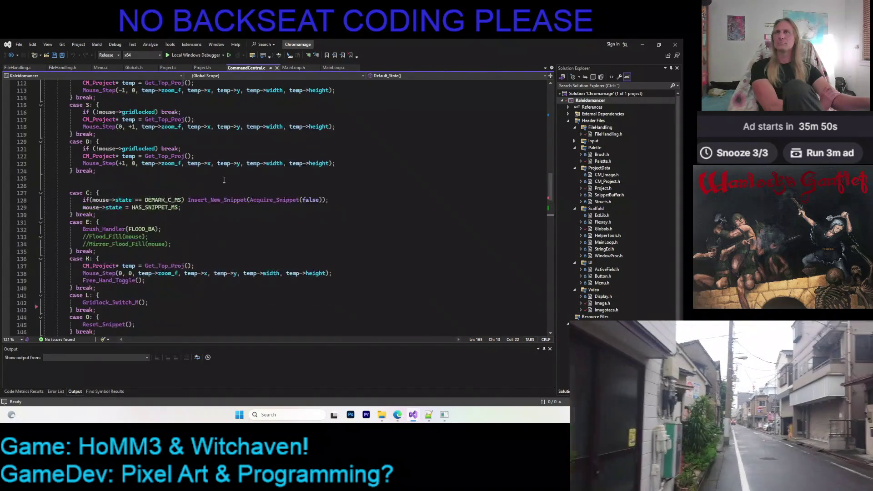
{"action": "scroll", "coordinate": [245, 192], "scroll_direction": "up", "scroll_amount": 1}
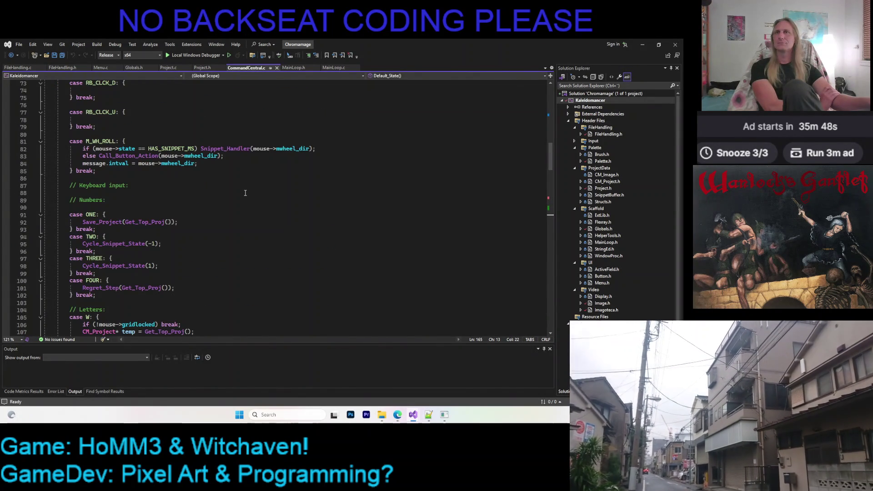
{"action": "scroll", "coordinate": [241, 194], "scroll_direction": "up", "scroll_amount": 6}
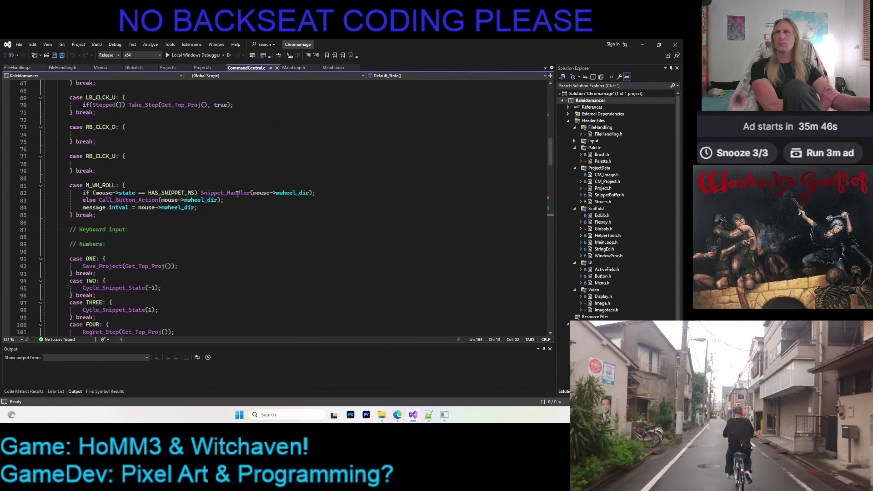
{"action": "left_click", "coordinate": [272, 193]}
{"action": "left_click", "coordinate": [272, 178]}
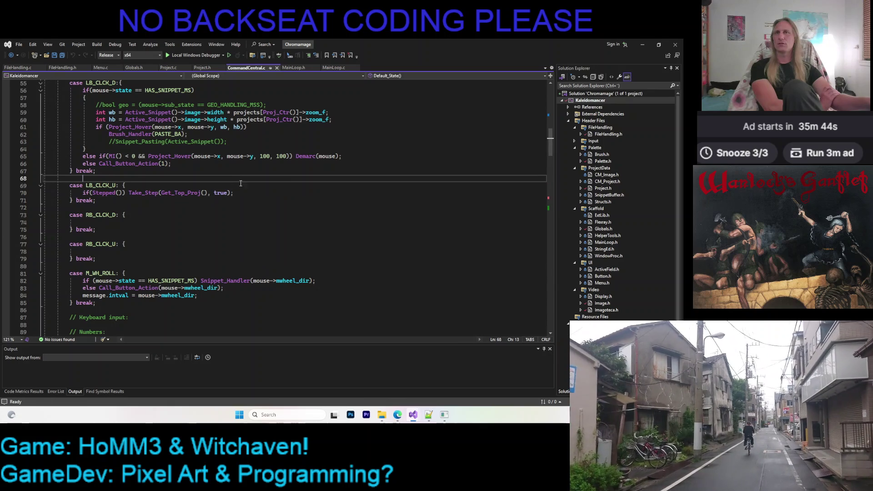
{"action": "scroll", "coordinate": [272, 199], "scroll_direction": "up", "scroll_amount": 1}
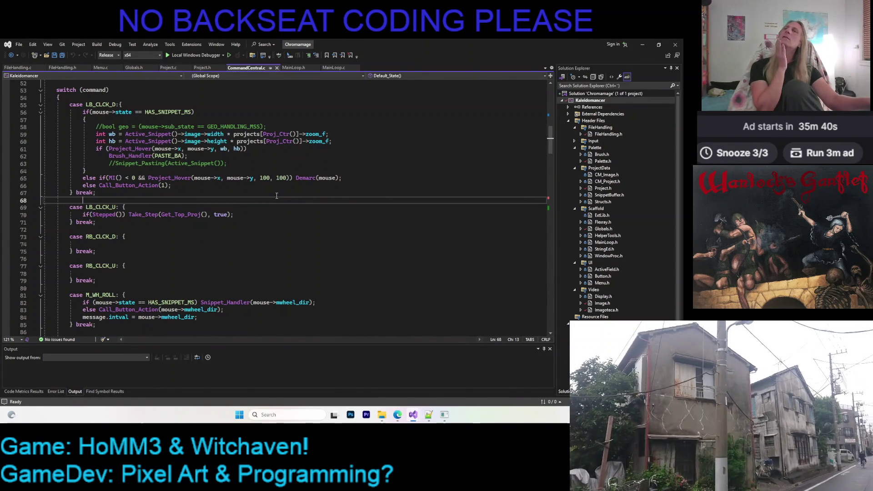
{"action": "scroll", "coordinate": [276, 195], "scroll_direction": "up", "scroll_amount": 5}
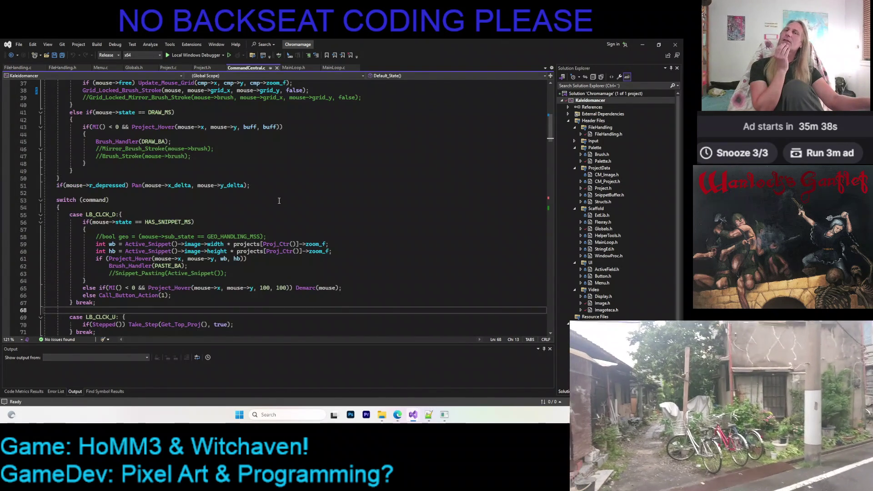
{"action": "scroll", "coordinate": [278, 201], "scroll_direction": "up", "scroll_amount": 3}
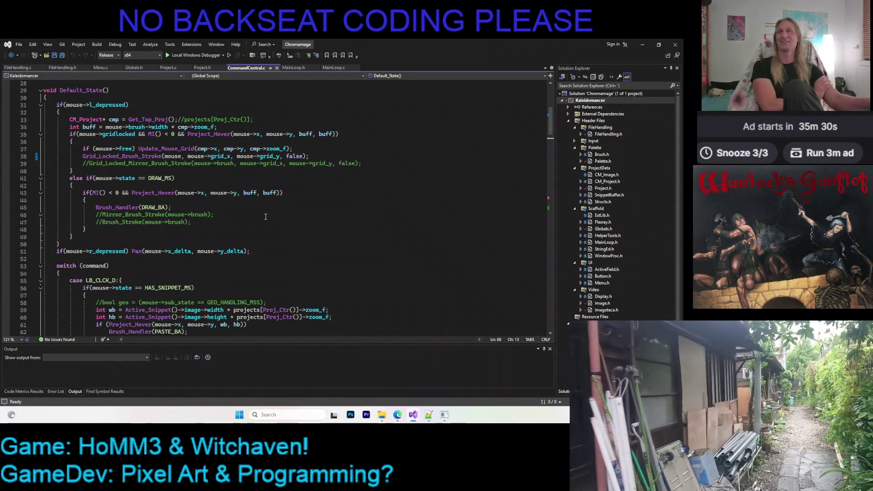
{"action": "scroll", "coordinate": [288, 205], "scroll_direction": "up", "scroll_amount": 5}
{"action": "scroll", "coordinate": [288, 205], "scroll_direction": "up", "scroll_amount": 4}
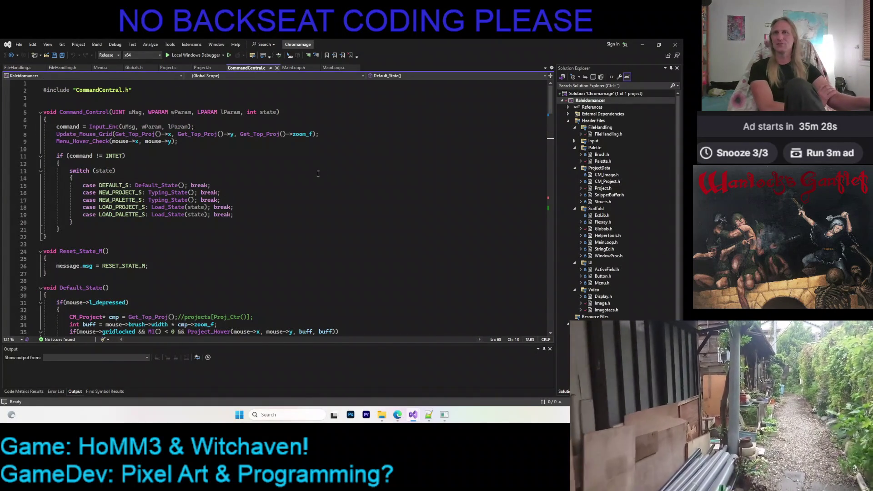
{"action": "scroll", "coordinate": [255, 168], "scroll_direction": "down", "scroll_amount": 14}
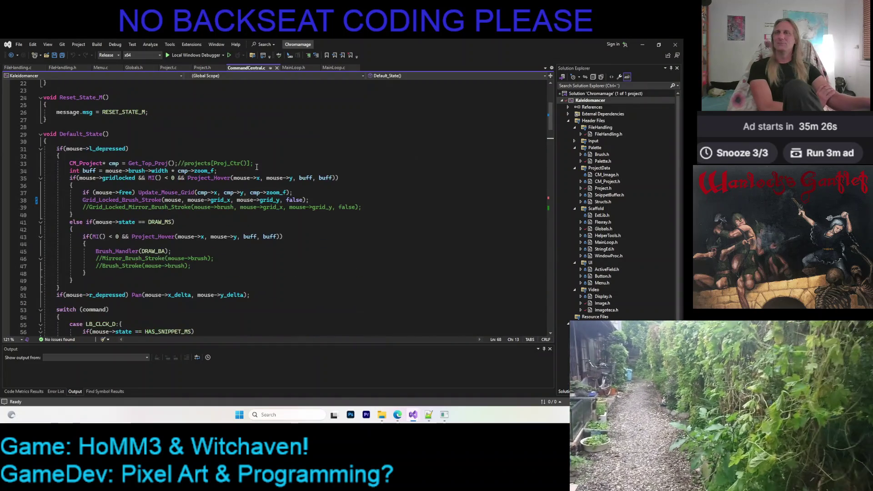
{"action": "scroll", "coordinate": [262, 184], "scroll_direction": "down", "scroll_amount": 5}
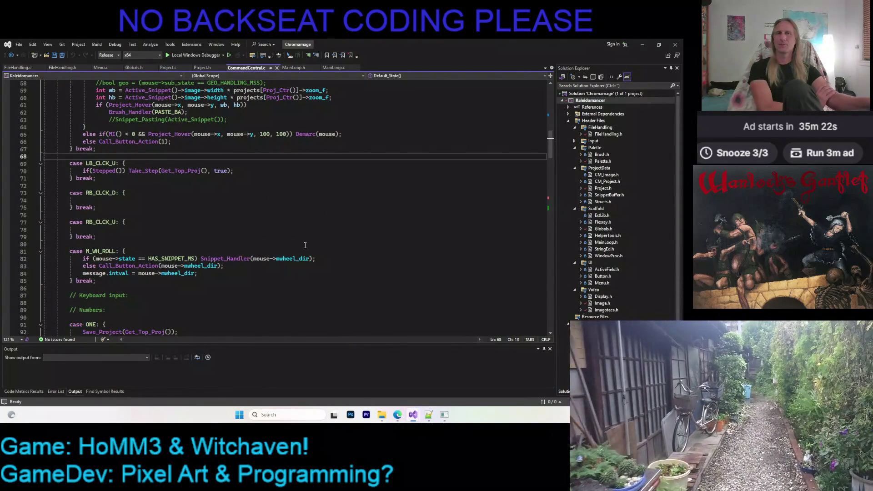
{"action": "left_click", "coordinate": [428, 413]}
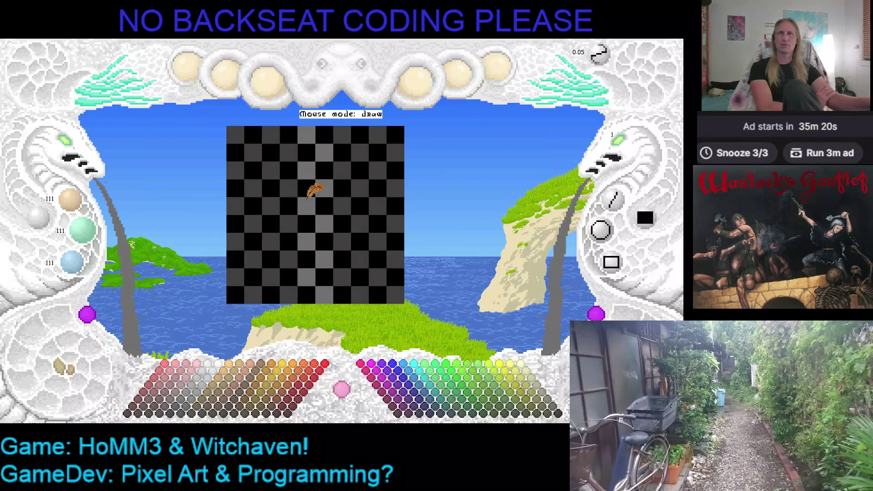
Toggle the canvas, try cyan and undo it, adjust the view, and start a demake region.
{"action": "left_click", "coordinate": [63, 367]}
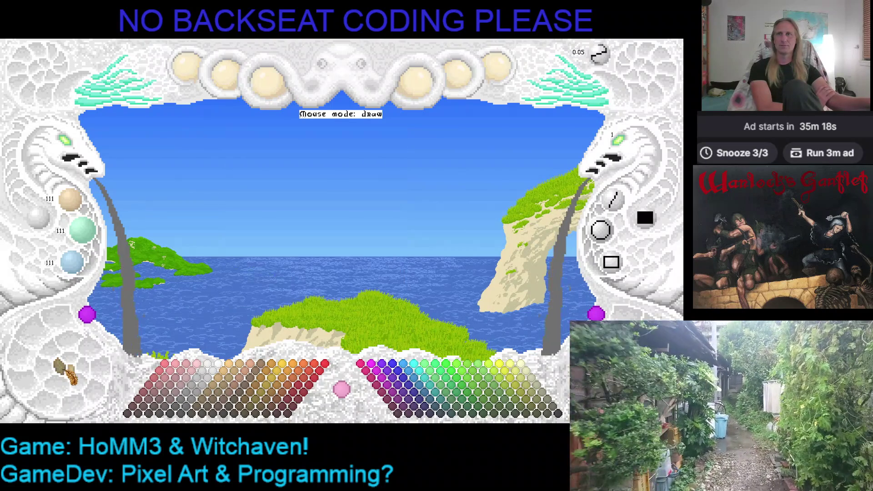
{"action": "left_click", "coordinate": [63, 368]}
{"action": "left_click", "coordinate": [418, 380]}
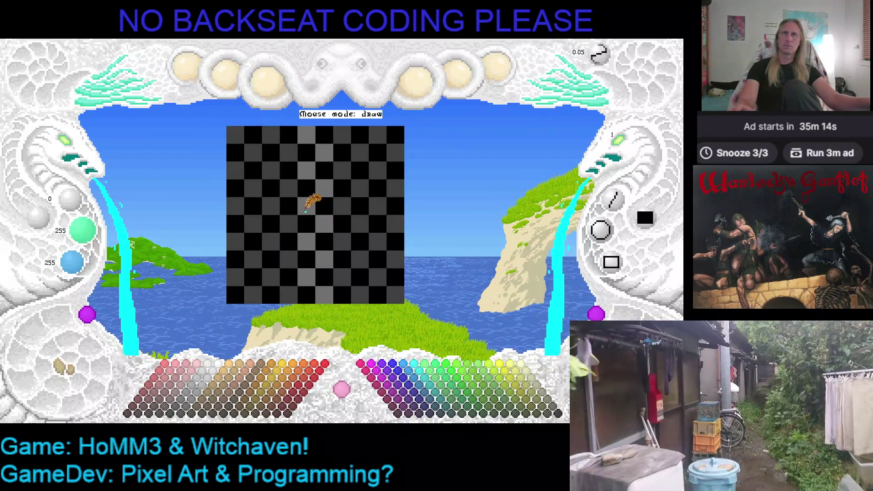
{"action": "key", "text": "ctrl+z"}
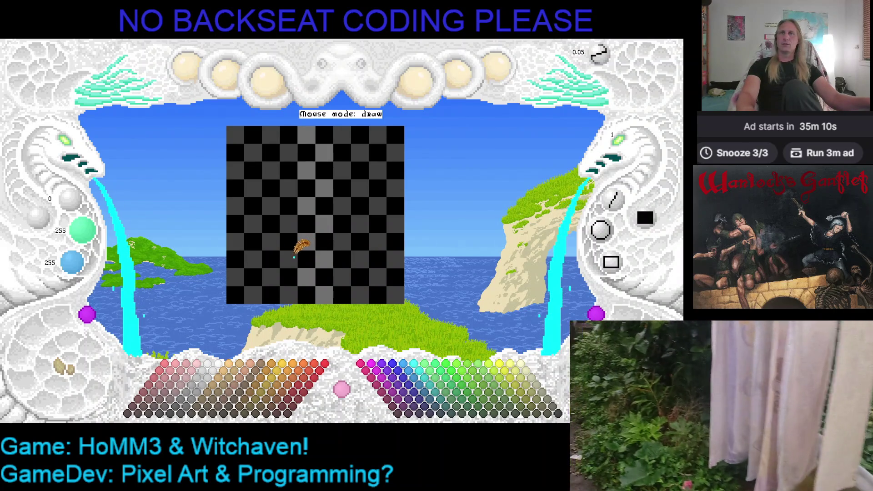
{"action": "key", "text": "Left"}
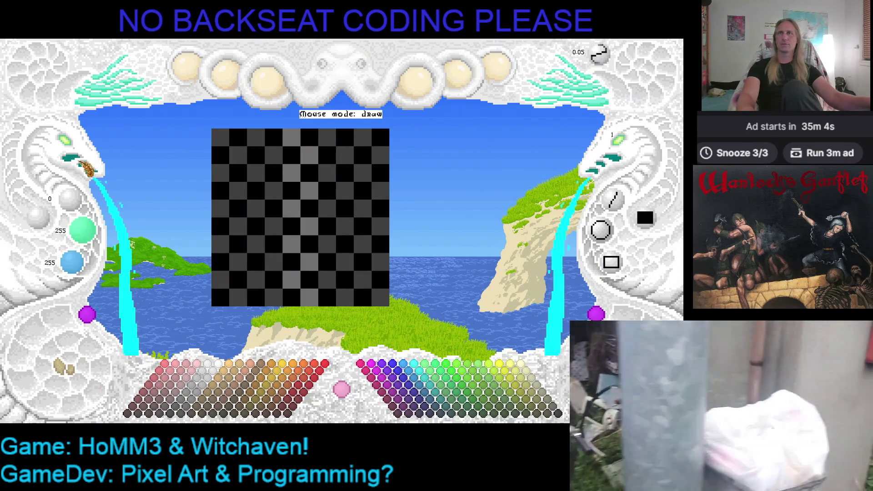
{"action": "left_click", "coordinate": [79, 149]}
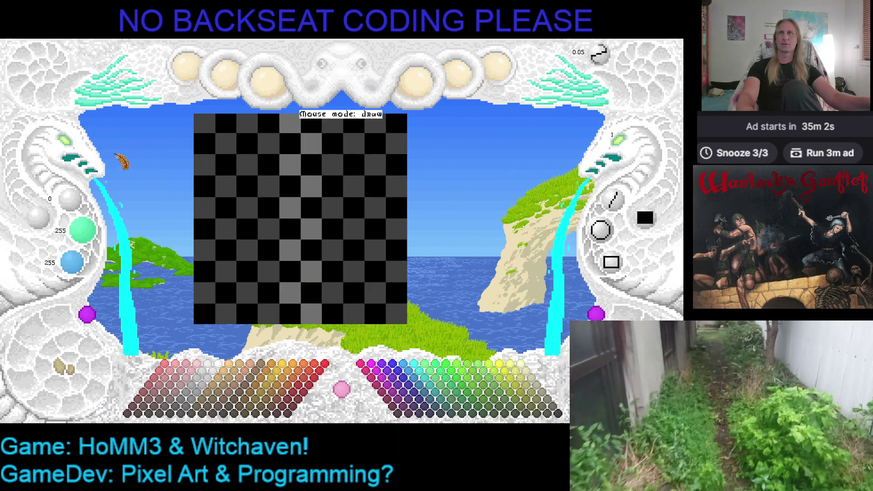
{"action": "right_click", "coordinate": [82, 146]}
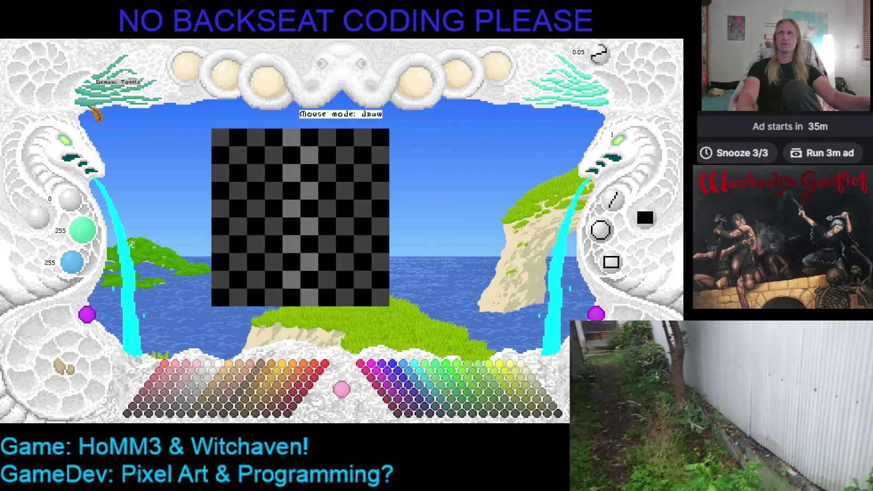
{"action": "key", "text": "d"}
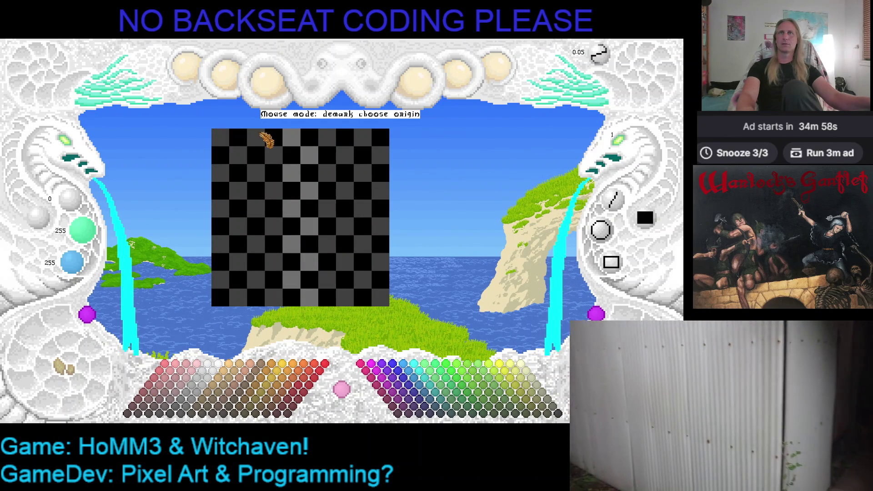
{"action": "left_click", "coordinate": [252, 131]}
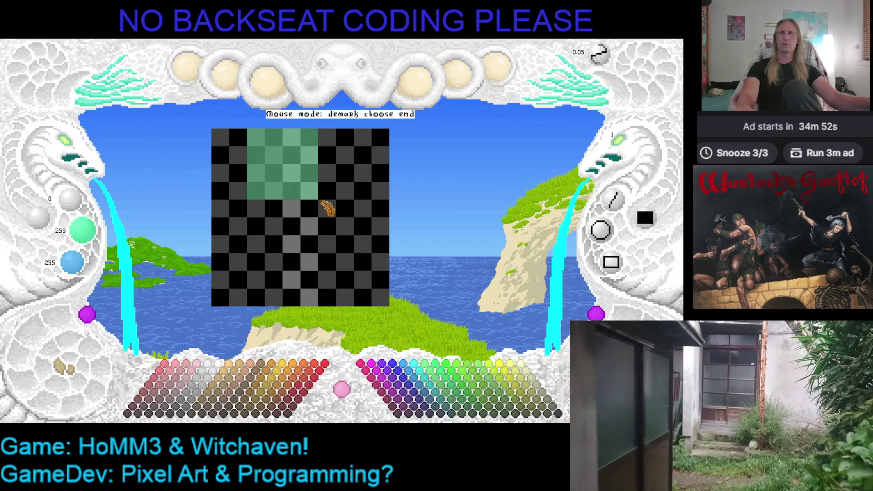
Relaunch the built Kaleidomancer app from Desktop > GAMEDEV > Kaleidomancer.
{"action": "key", "text": "alt+Tab"}
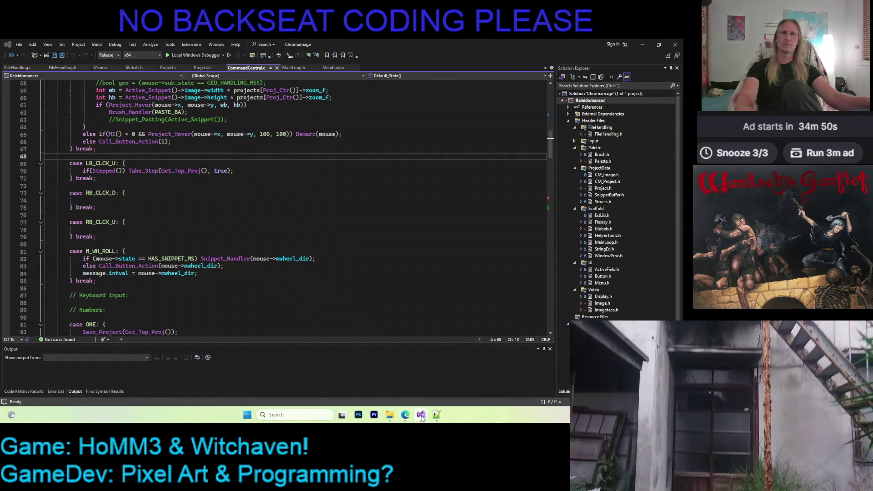
{"action": "left_click", "coordinate": [388, 412]}
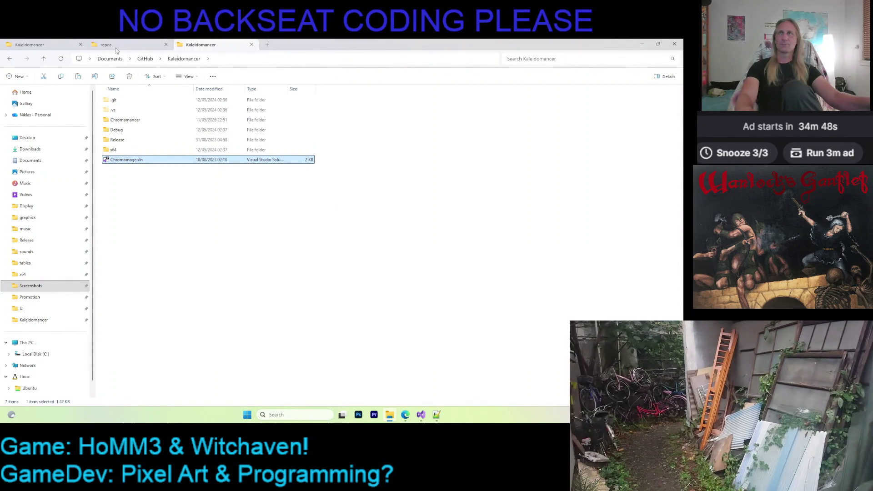
{"action": "left_click", "coordinate": [74, 42]}
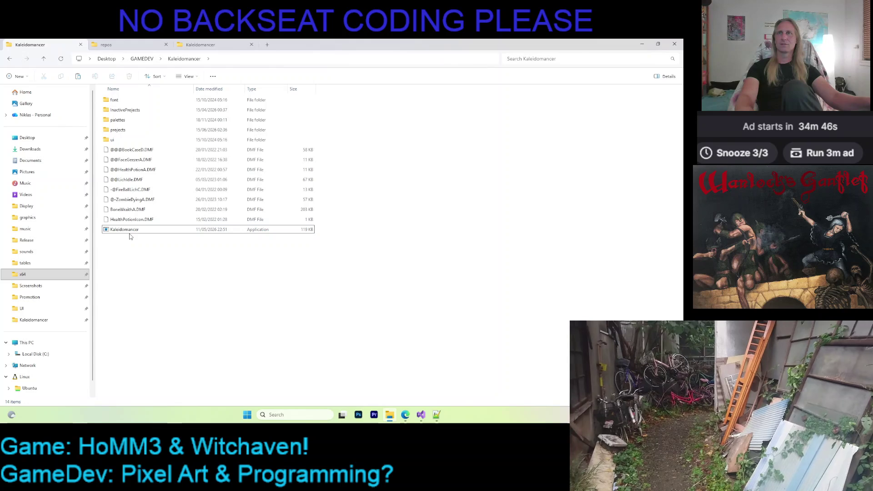
{"action": "double_click", "coordinate": [129, 232]}
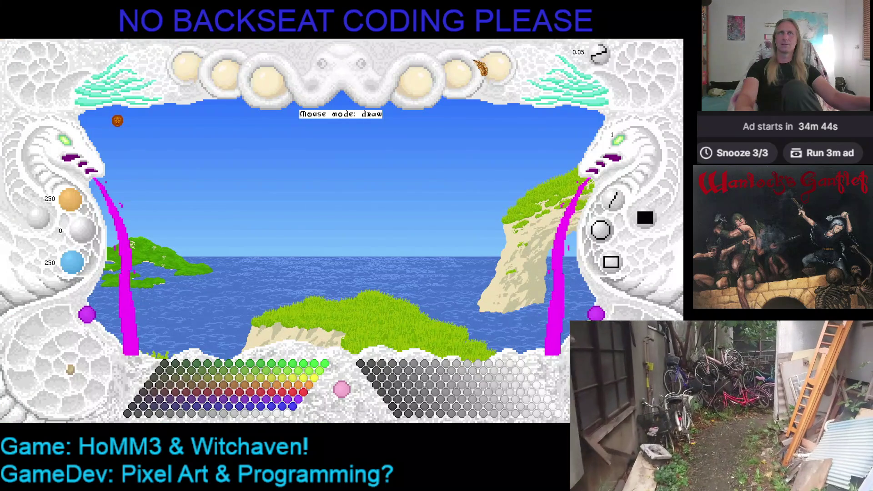
Load the checkerboard scale project, then set a demake region's starting corner near its top-left.
{"action": "left_click", "coordinate": [498, 68]}
{"action": "left_click", "coordinate": [493, 150]}
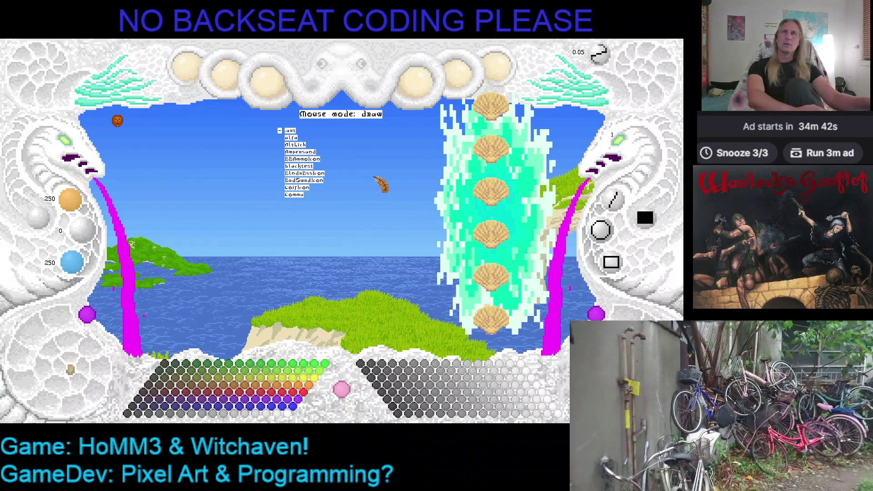
{"action": "key", "text": "Down"}
{"action": "key", "text": "Down"}
{"action": "key", "text": "Down"}
{"action": "key", "text": "Down"}
{"action": "key", "text": "Down"}
{"action": "key", "text": "Down"}
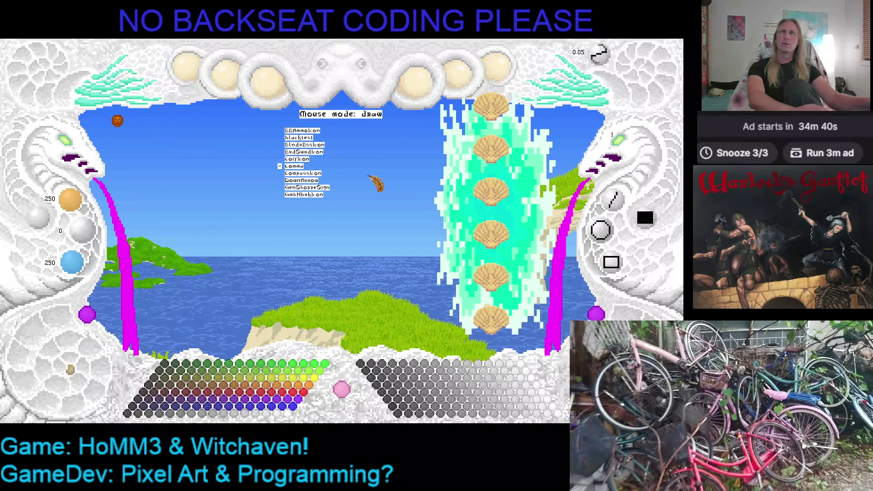
{"action": "key", "text": "Down"}
{"action": "key", "text": "Down"}
{"action": "key", "text": "Down"}
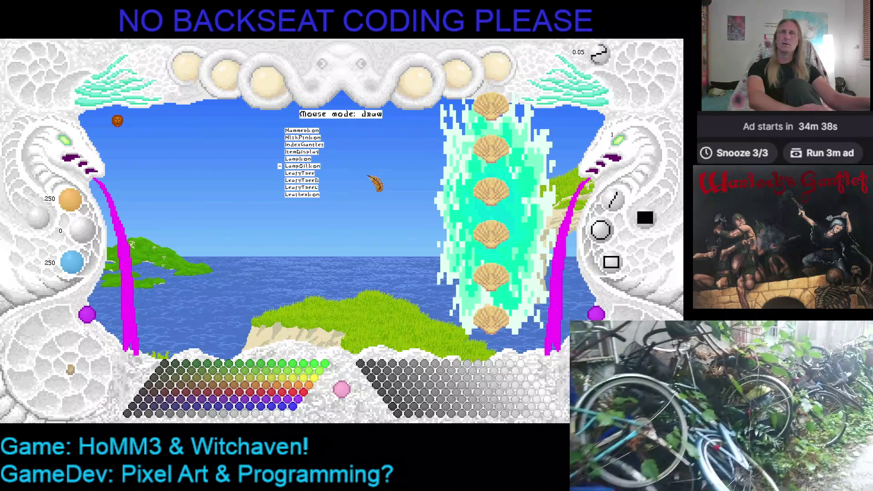
{"action": "key", "text": "Down"}
{"action": "key", "text": "Down"}
{"action": "key", "text": "Down"}
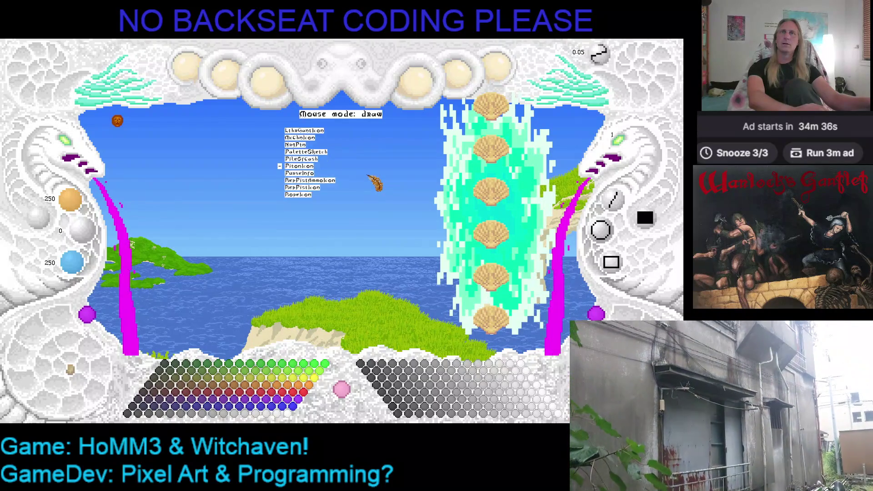
{"action": "key", "text": "Return"}
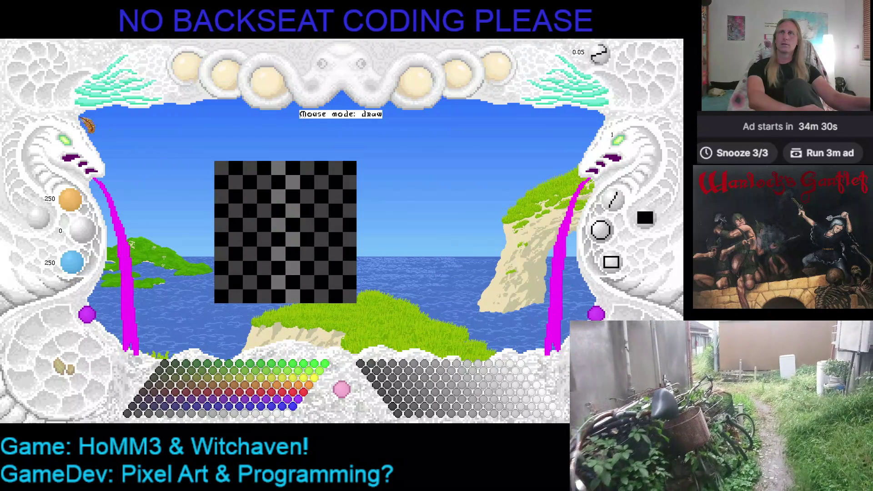
{"action": "left_click", "coordinate": [89, 108]}
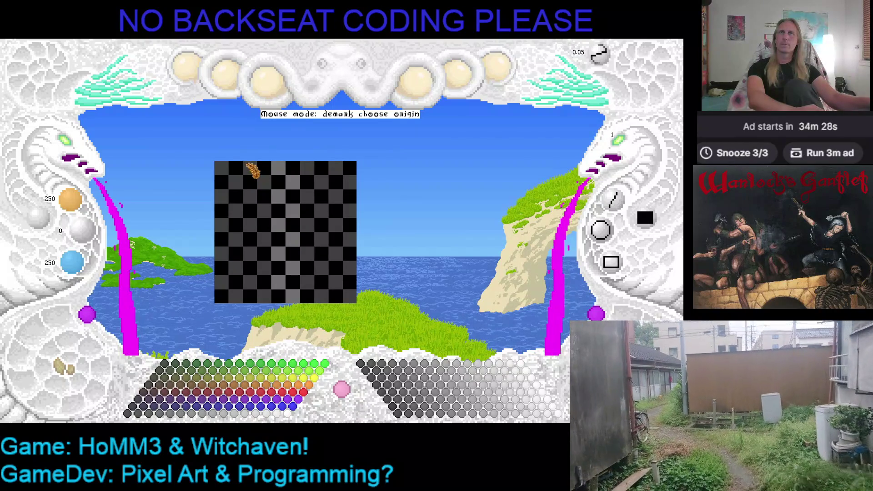
{"action": "left_click", "coordinate": [246, 162]}
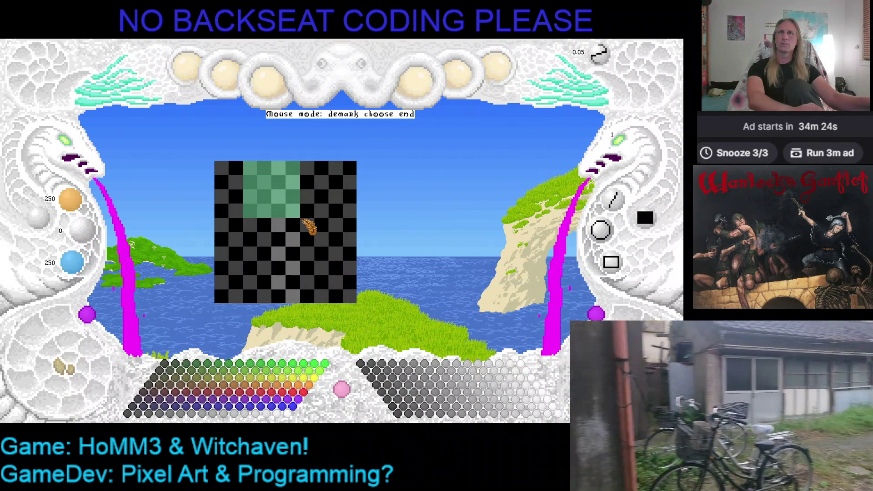
Pick up the demake selection, cancel the paste, and switch to the full hue palette.
{"action": "left_click", "coordinate": [362, 207]}
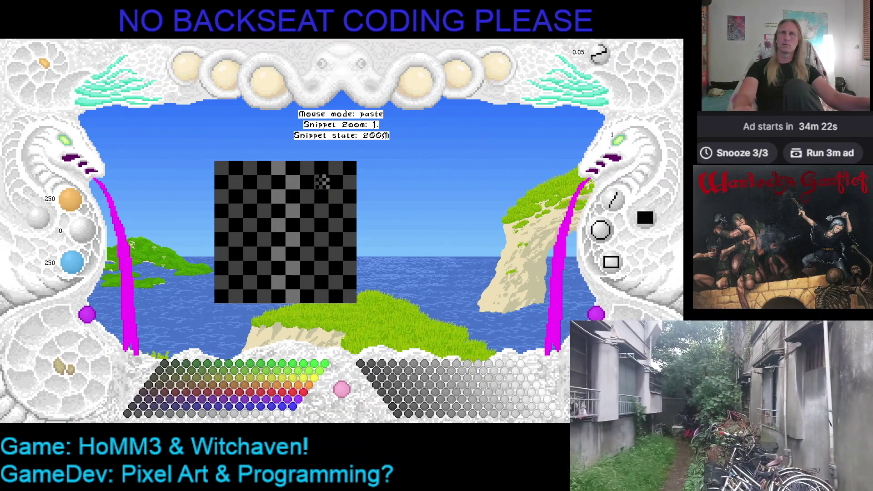
{"action": "scroll", "coordinate": [362, 165], "scroll_direction": "up", "scroll_amount": 5}
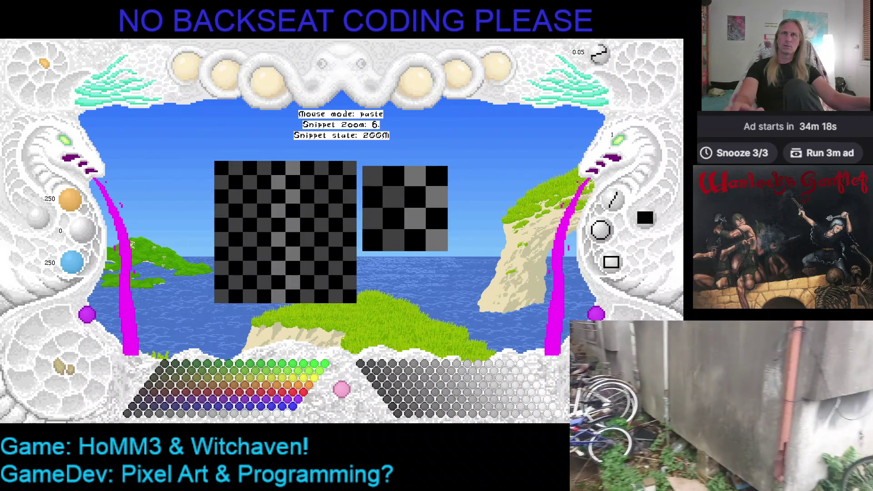
{"action": "right_click", "coordinate": [382, 166]}
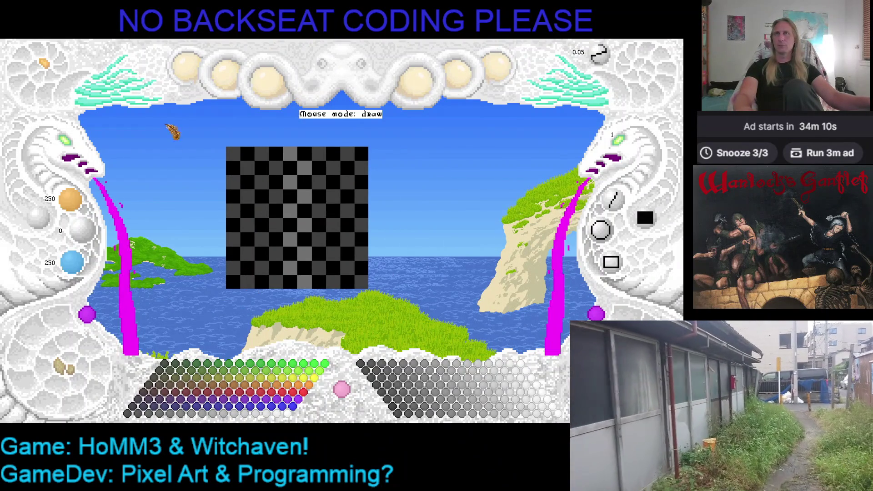
{"action": "left_click", "coordinate": [186, 69]}
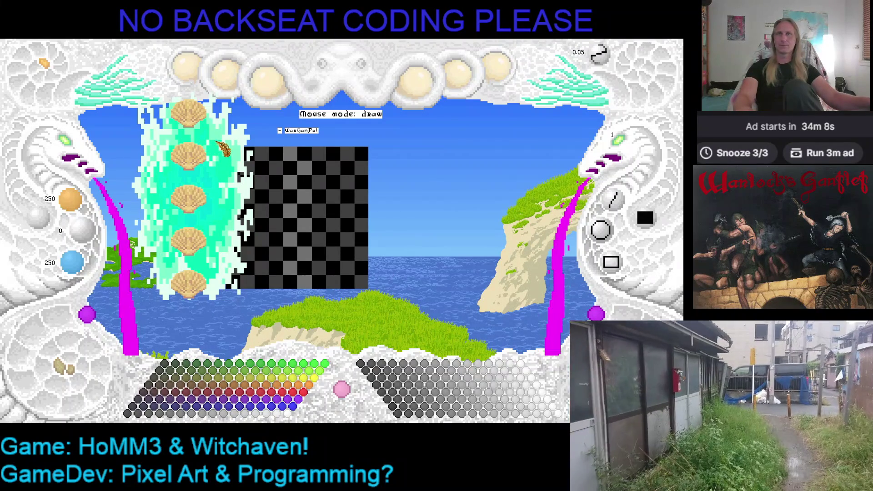
{"action": "left_click", "coordinate": [188, 157]}
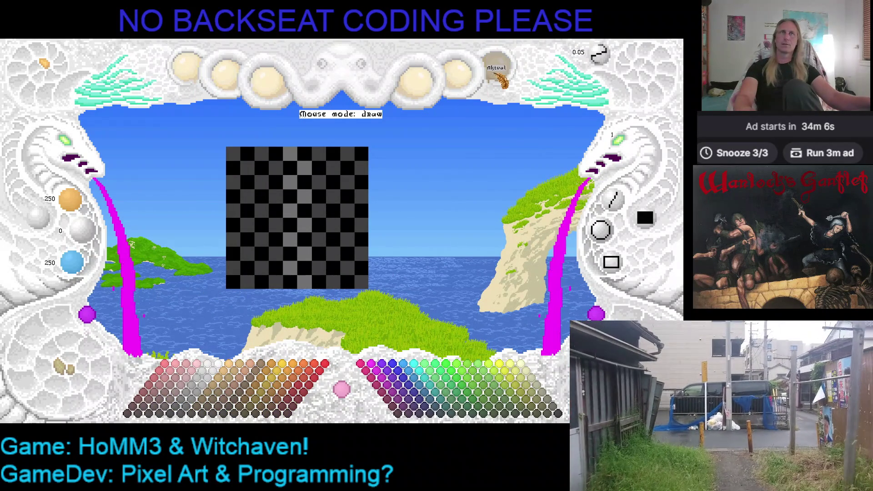
Bring up the list of objects to load from the object actions panel.
{"action": "left_click", "coordinate": [497, 79]}
{"action": "left_click", "coordinate": [493, 150]}
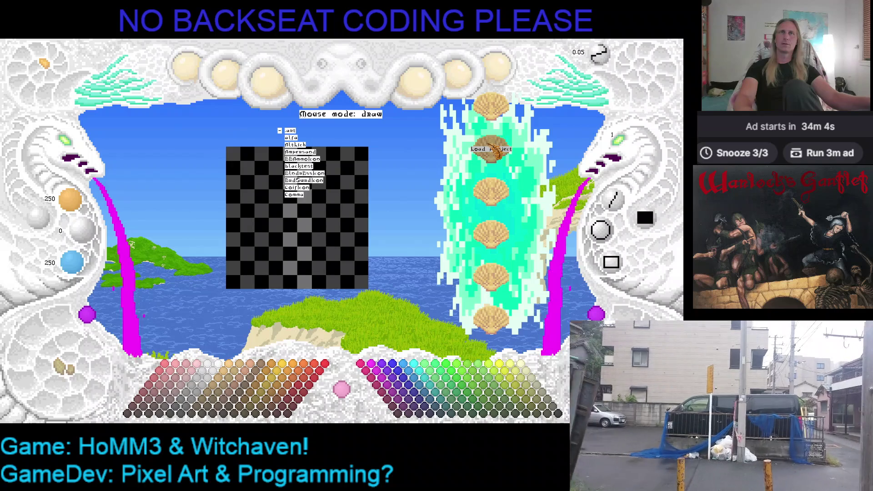
{"action": "left_click", "coordinate": [496, 75]}
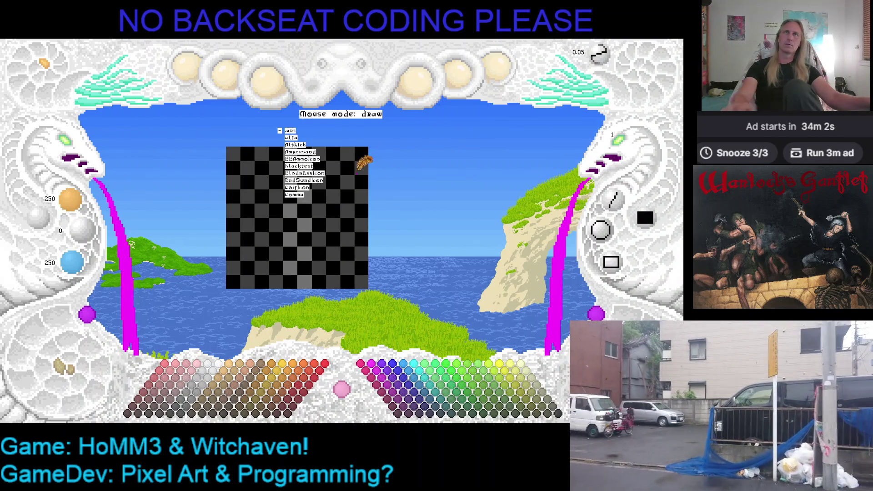
Close the object list, make brown (104, 60, 0) the drawing colour, reposition the canvas, and choose Line.
{"action": "left_click", "coordinate": [427, 149]}
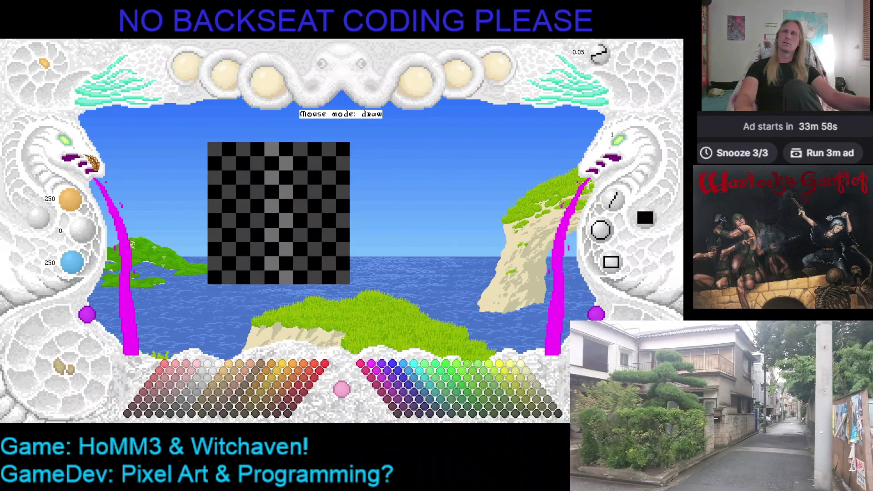
{"action": "left_click", "coordinate": [77, 148]}
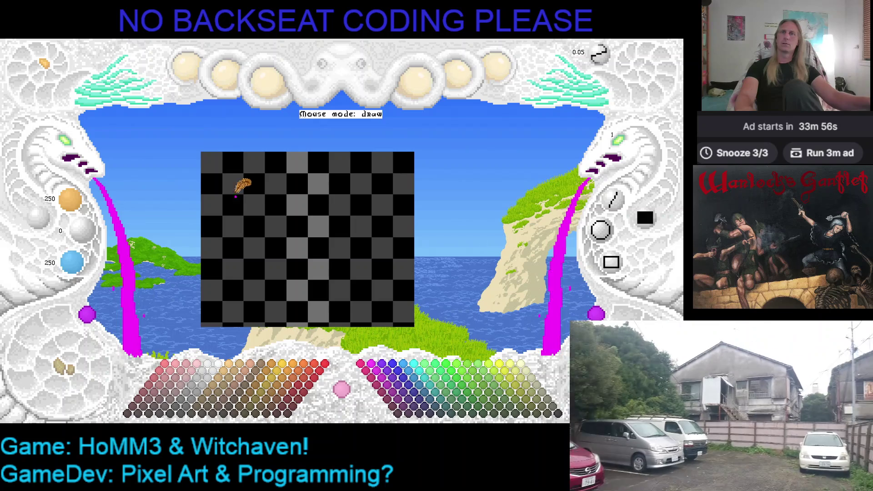
{"action": "left_click", "coordinate": [260, 400]}
{"action": "mouse_move", "coordinate": [322, 195]}
{"action": "left_mouse_down"}
{"action": "mouse_move", "coordinate": [312, 140]}
{"action": "mouse_move", "coordinate": [321, 206]}
{"action": "mouse_move", "coordinate": [302, 145]}
{"action": "left_mouse_up"}
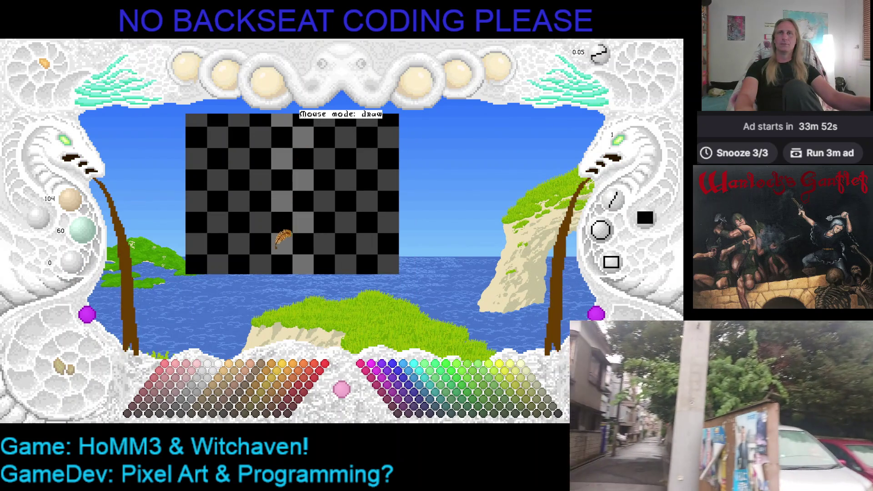
{"action": "left_click_drag", "start_coordinate": [306, 200], "coordinate": [314, 253]}
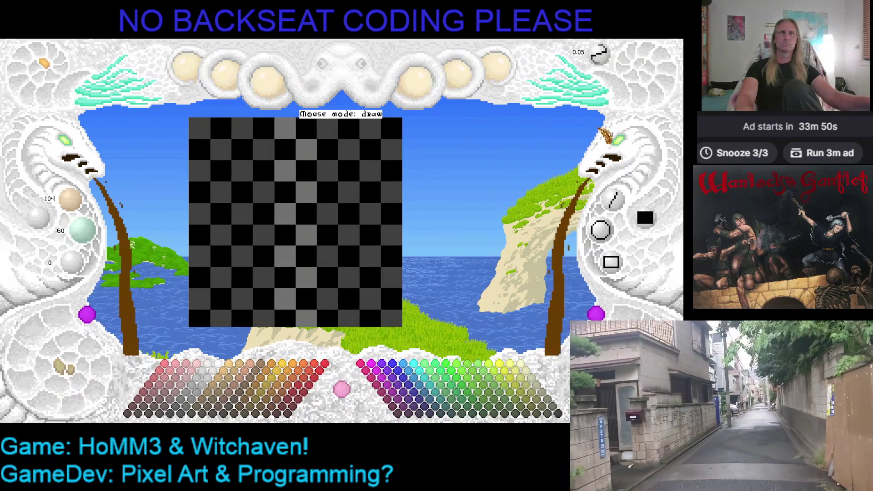
{"action": "left_click", "coordinate": [611, 199]}
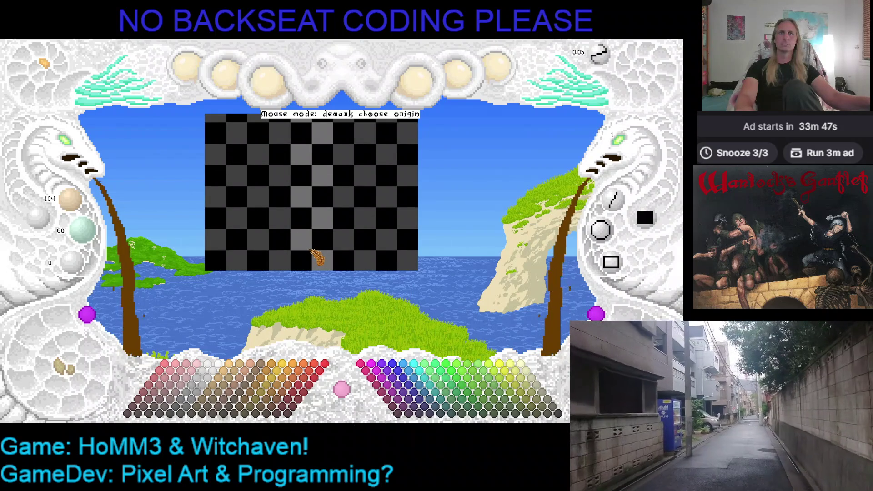
Draw two brown vertical line segments down the canvas middle, then return to Draw mode.
{"action": "left_click", "coordinate": [310, 251]}
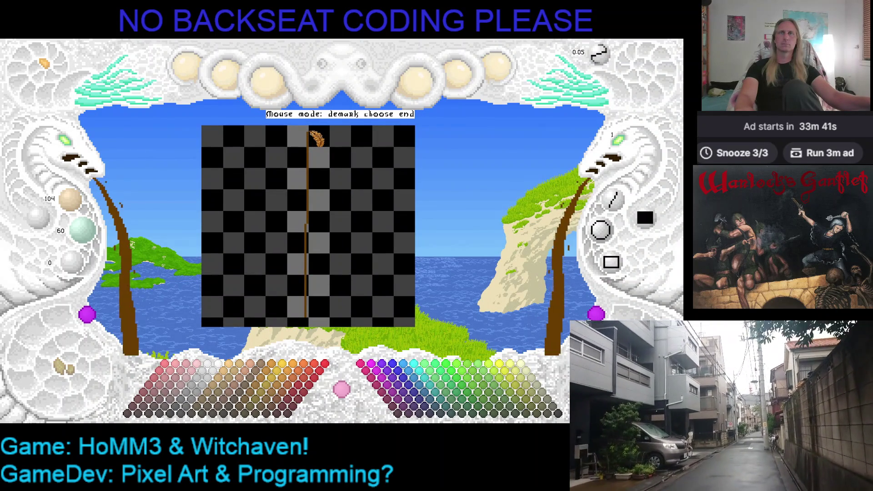
{"action": "left_click", "coordinate": [309, 134]}
{"action": "left_click", "coordinate": [310, 133]}
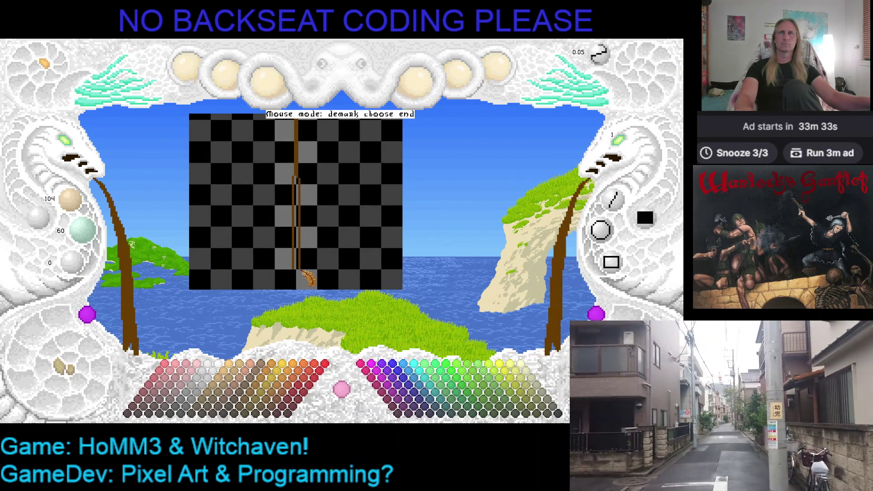
{"action": "left_click", "coordinate": [301, 270]}
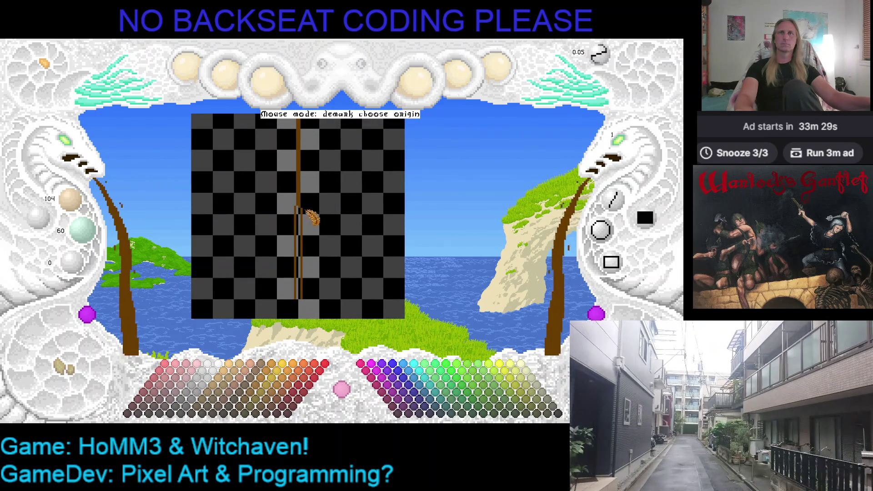
{"action": "left_click", "coordinate": [371, 202]}
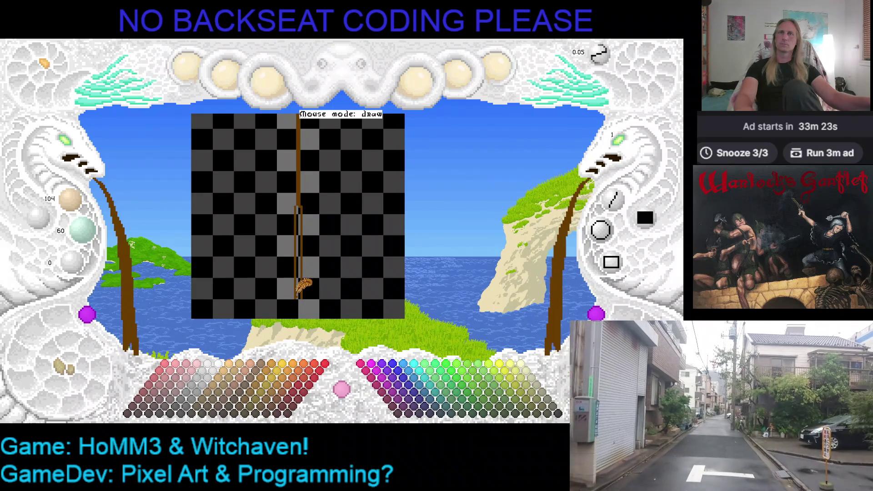
{"action": "left_click", "coordinate": [75, 145]}
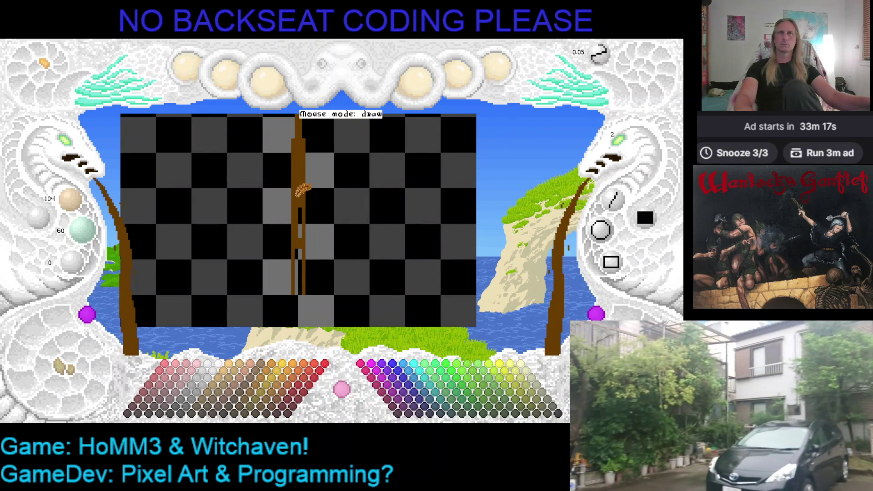
Paint over the post's bottom gap and extend the brown bar to the canvas bottom.
{"action": "left_click_drag", "start_coordinate": [297, 282], "coordinate": [298, 293]}
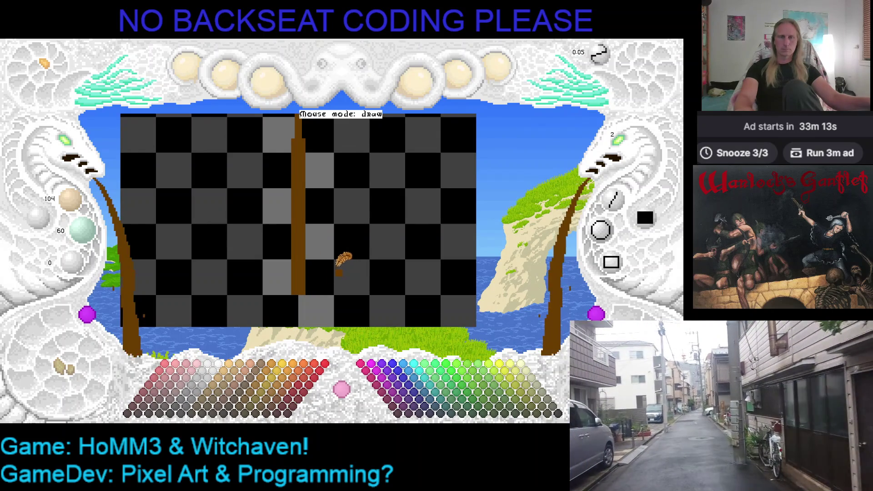
{"action": "scroll", "coordinate": [365, 232], "scroll_direction": "down", "scroll_amount": 1}
{"action": "scroll", "coordinate": [369, 223], "scroll_direction": "down", "scroll_amount": 1}
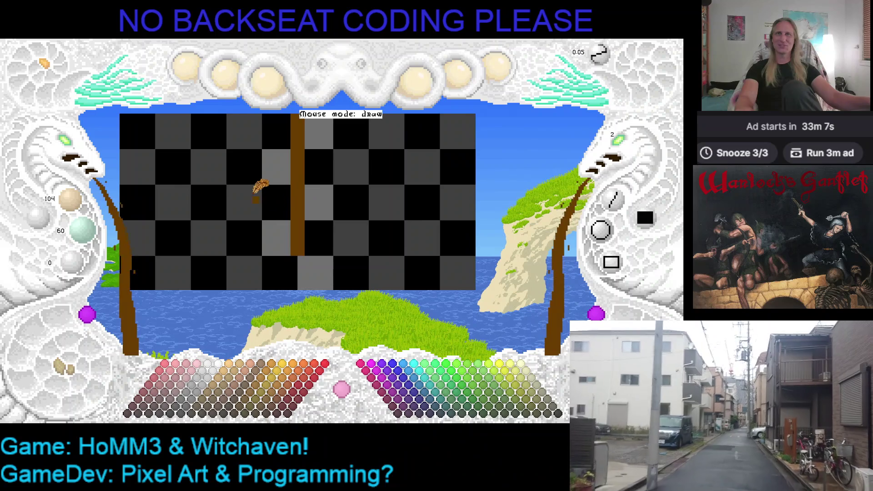
{"action": "left_click_drag", "start_coordinate": [312, 214], "coordinate": [309, 325]}
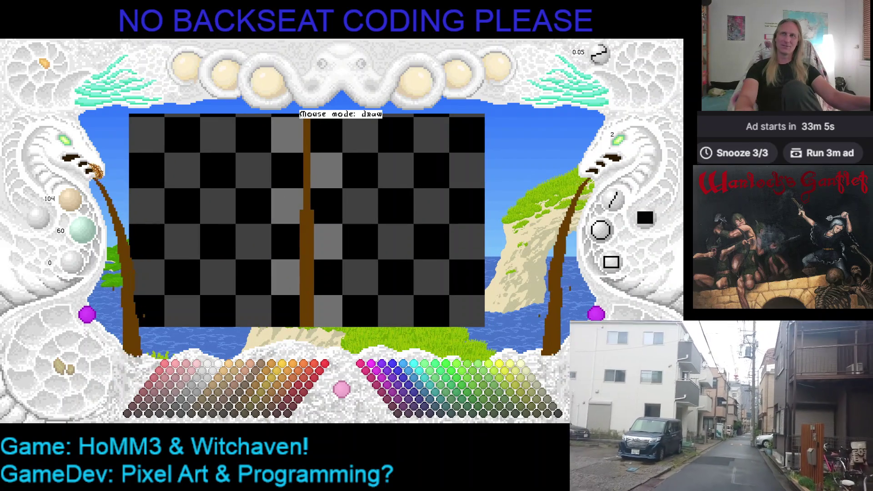
{"action": "scroll", "coordinate": [82, 148], "scroll_direction": "down", "scroll_amount": 3}
{"action": "scroll", "coordinate": [81, 148], "scroll_direction": "up", "scroll_amount": 1}
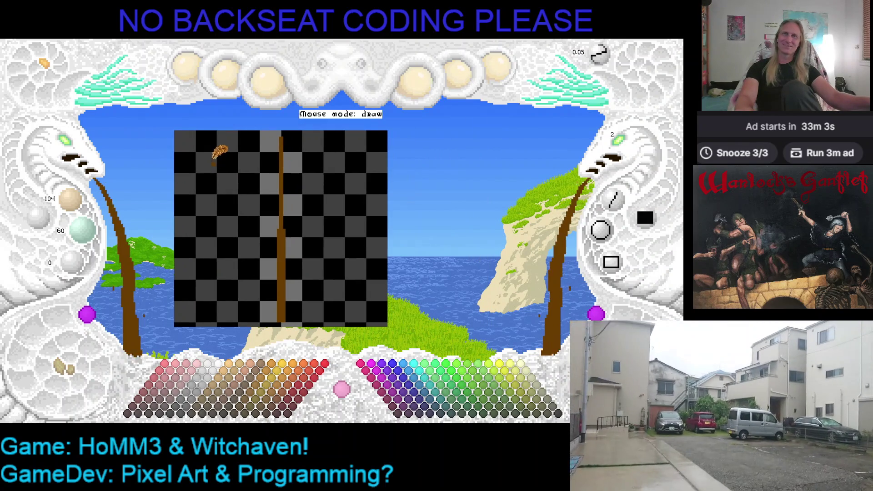
{"action": "scroll", "coordinate": [68, 146], "scroll_direction": "up", "scroll_amount": 1}
{"action": "scroll", "coordinate": [69, 150], "scroll_direction": "down", "scroll_amount": 1}
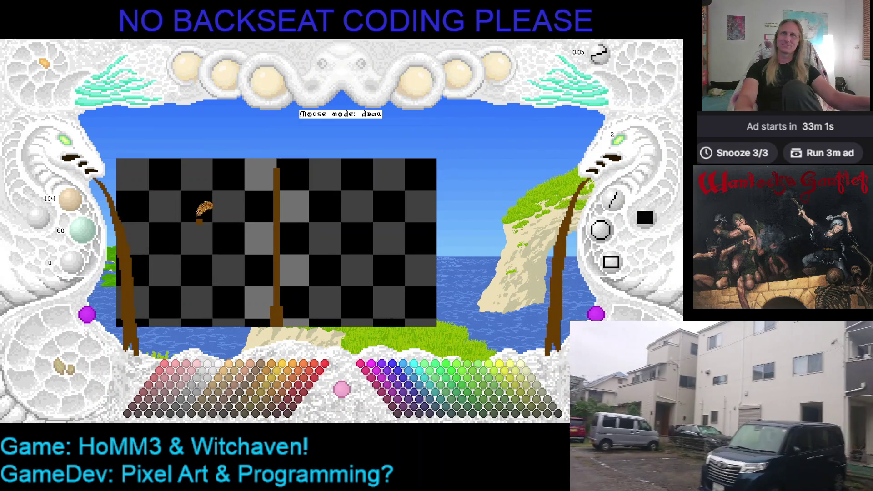
{"action": "scroll", "coordinate": [71, 148], "scroll_direction": "up", "scroll_amount": 2}
{"action": "scroll", "coordinate": [184, 157], "scroll_direction": "down", "scroll_amount": 1}
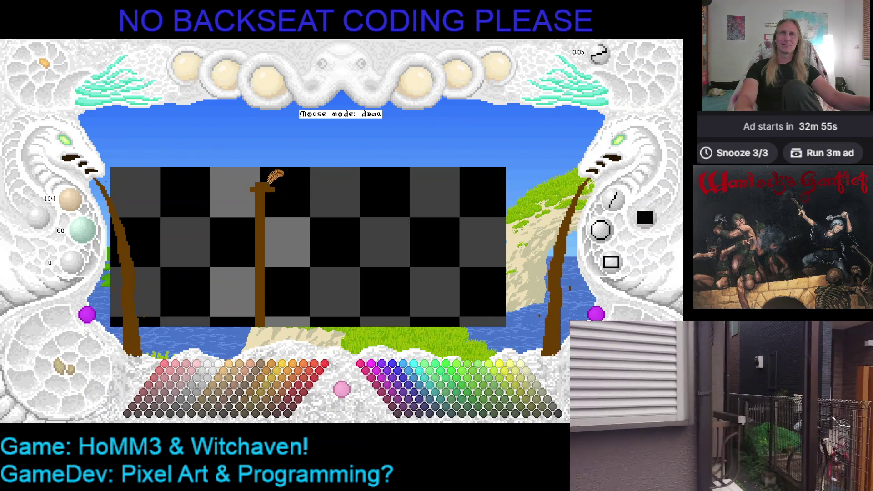
Paint a wide brown cap across the post top, sampling colours from the canvas.
{"action": "left_click_drag", "start_coordinate": [243, 187], "coordinate": [285, 197]}
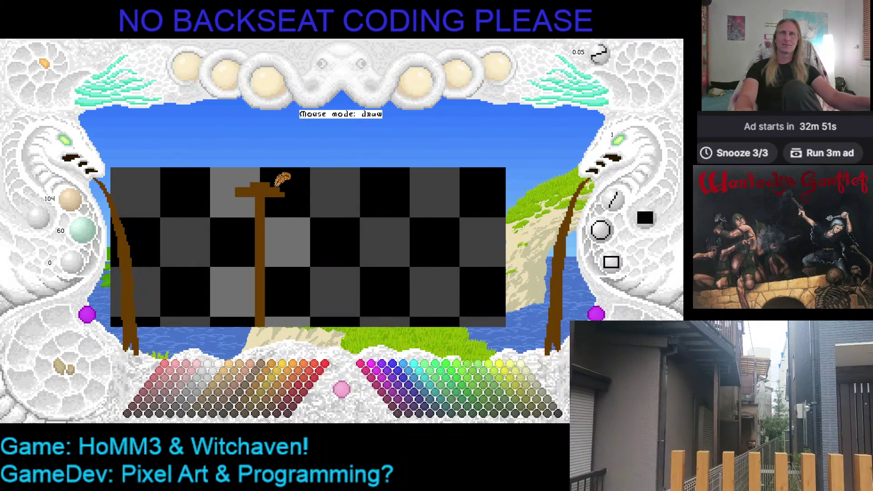
{"action": "right_click", "coordinate": [236, 189]}
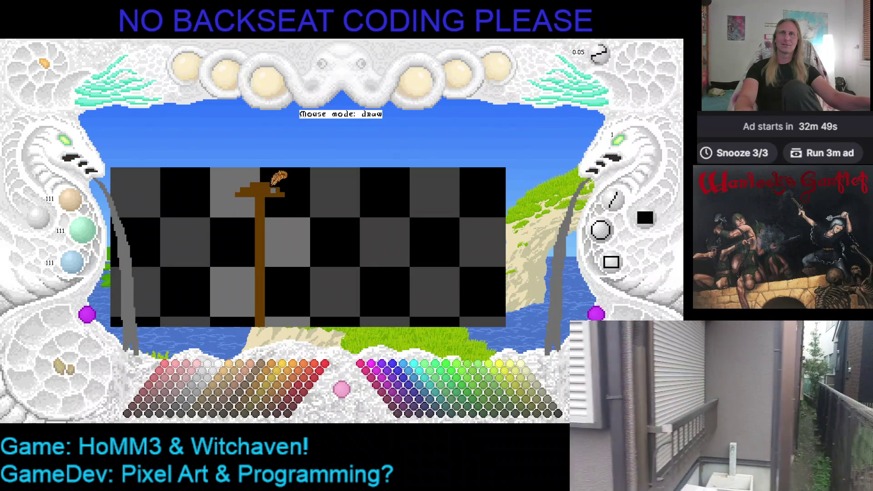
{"action": "right_click", "coordinate": [278, 190]}
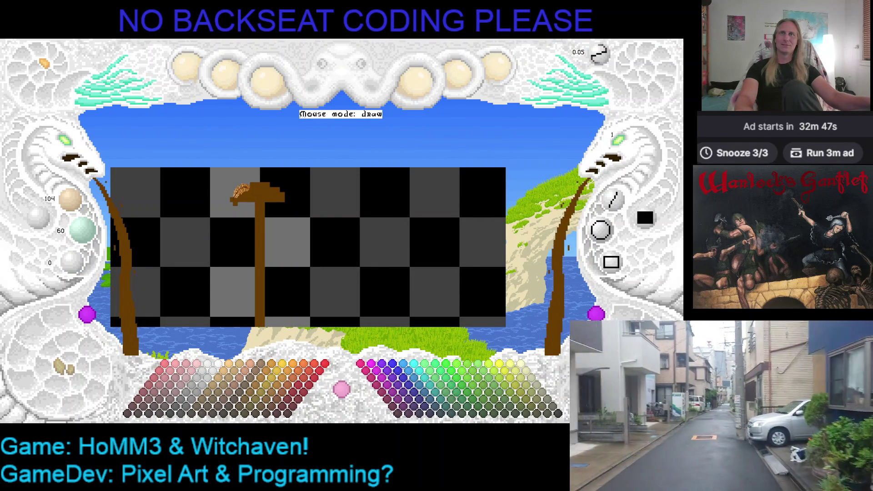
{"action": "right_click", "coordinate": [237, 188]}
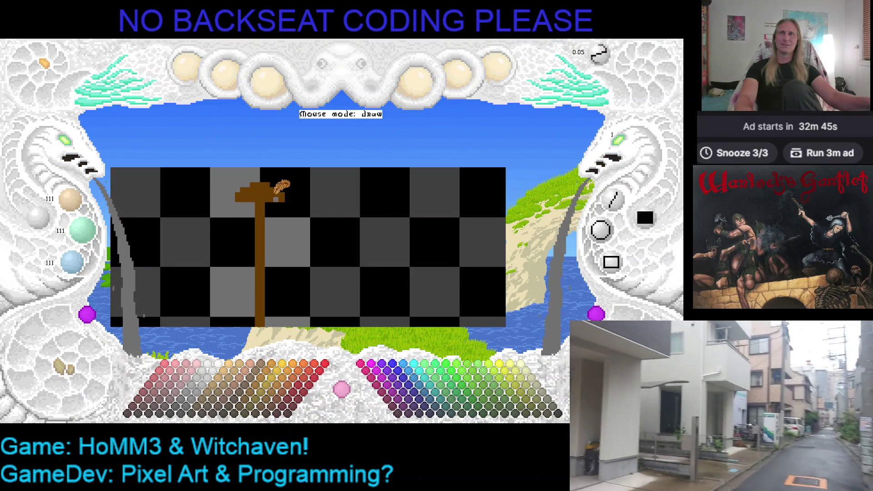
{"action": "right_click", "coordinate": [287, 199]}
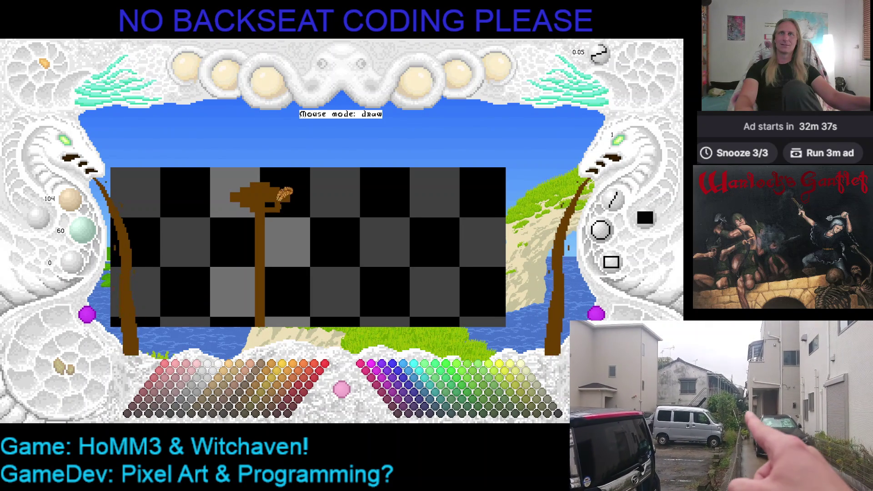
{"action": "right_click", "coordinate": [280, 206]}
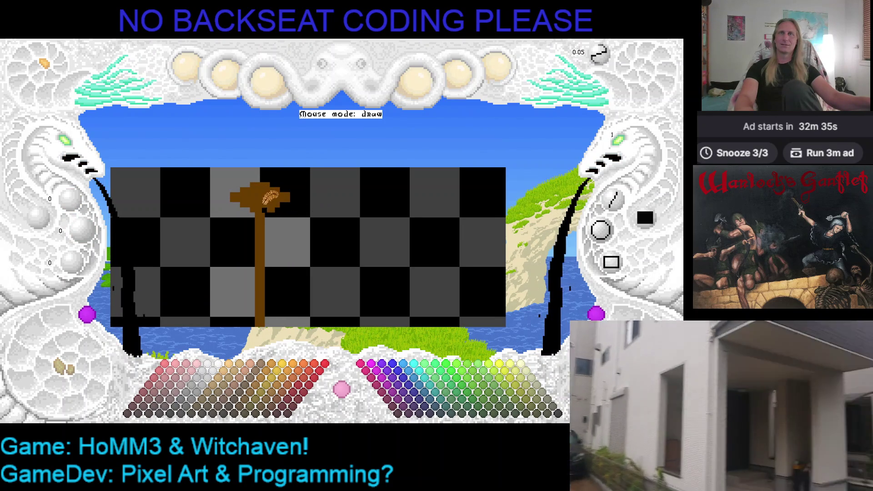
{"action": "right_click", "coordinate": [254, 203]}
Pan the view, re-sample brown from the post top, and select the Line tool.
{"action": "key", "text": "Right"}
{"action": "key", "text": "Up"}
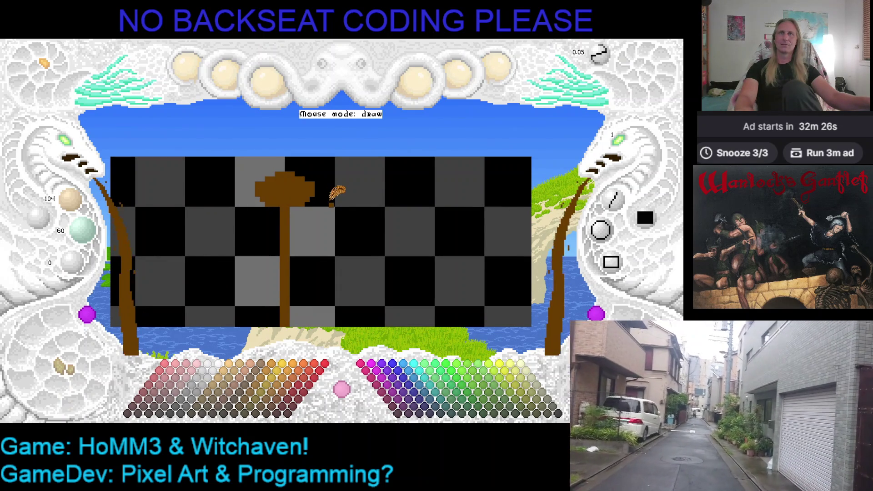
{"action": "key", "text": "Left"}
{"action": "key", "text": "Up"}
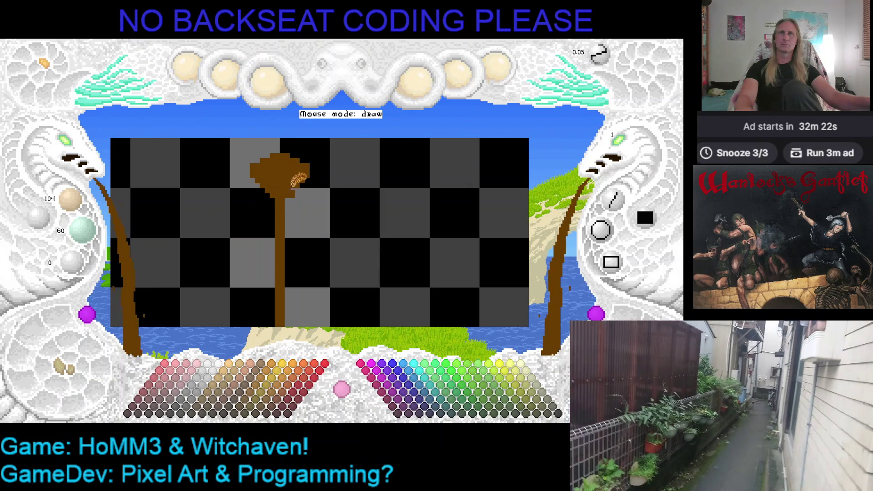
{"action": "right_click", "coordinate": [313, 197]}
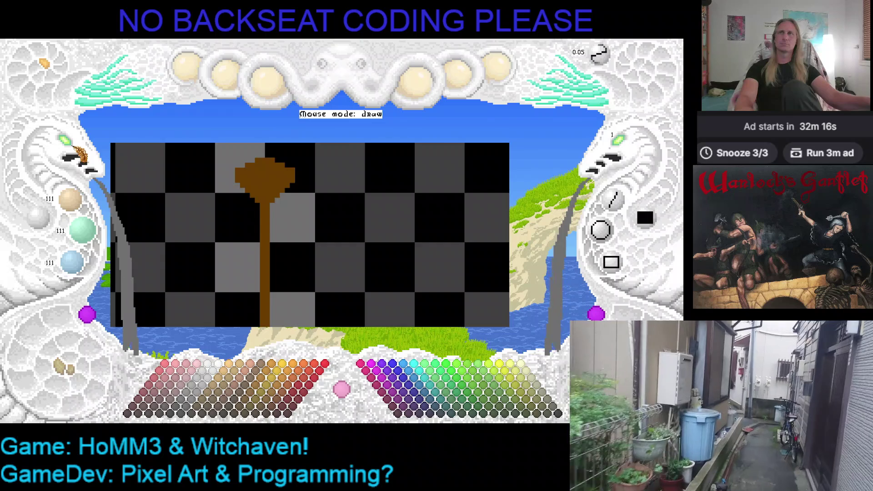
{"action": "scroll", "coordinate": [287, 170], "scroll_direction": "down", "scroll_amount": 2}
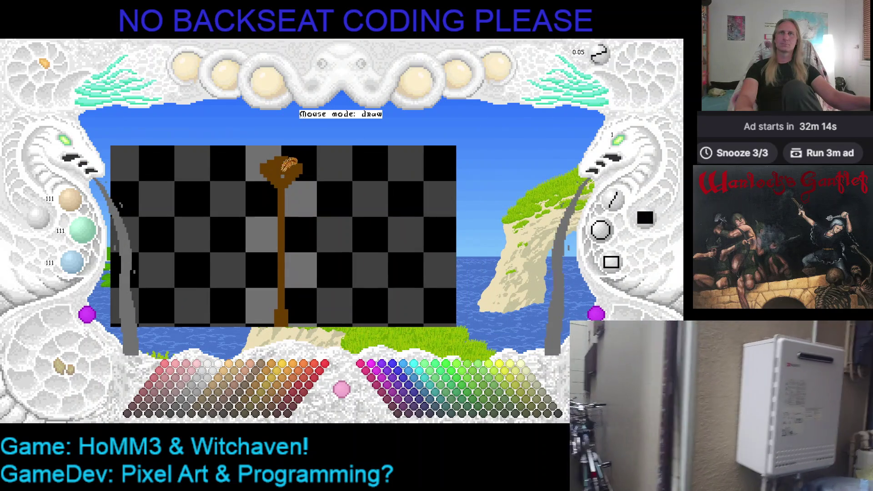
{"action": "right_click", "coordinate": [287, 170]}
{"action": "left_click", "coordinate": [614, 200]}
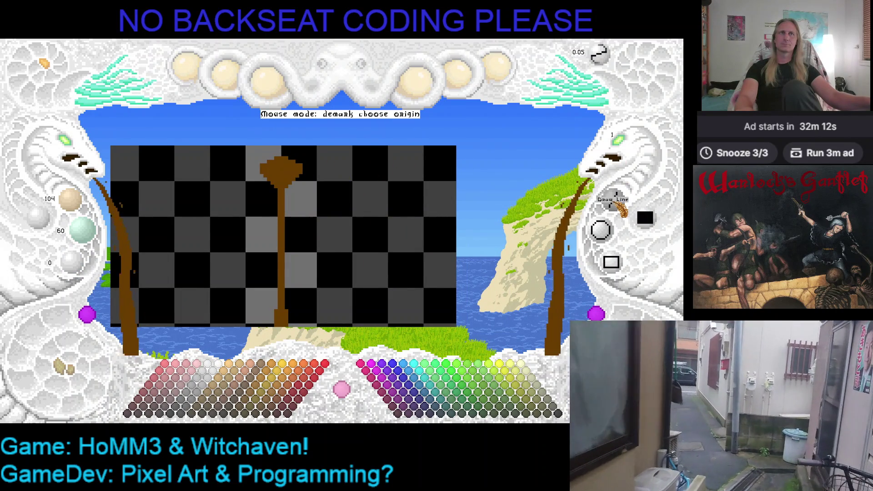
Draw a thin brown line from the post's cap out to the right as the beam's right arm.
{"action": "left_click", "coordinate": [296, 179]}
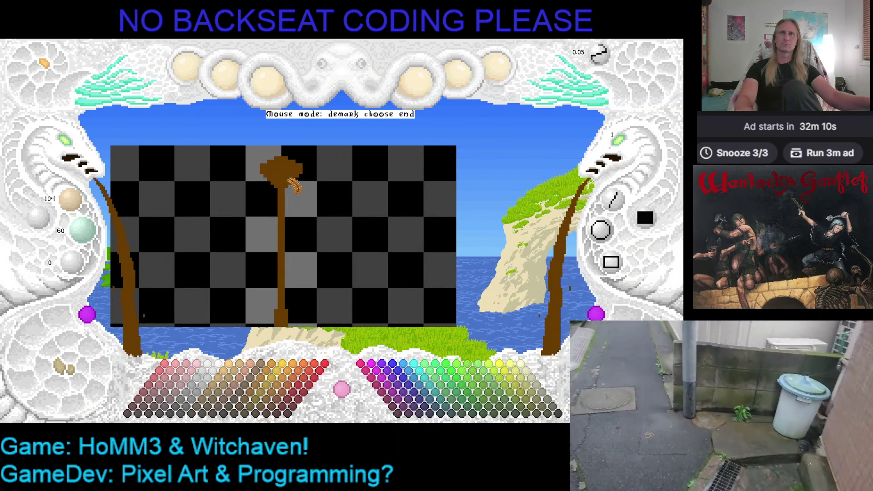
{"action": "left_click_drag", "start_coordinate": [420, 195], "coordinate": [447, 192]}
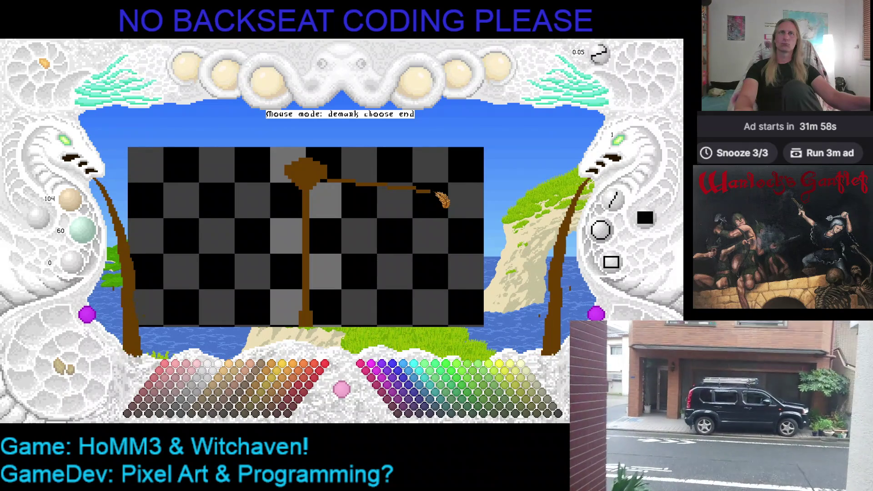
{"action": "left_click", "coordinate": [437, 194]}
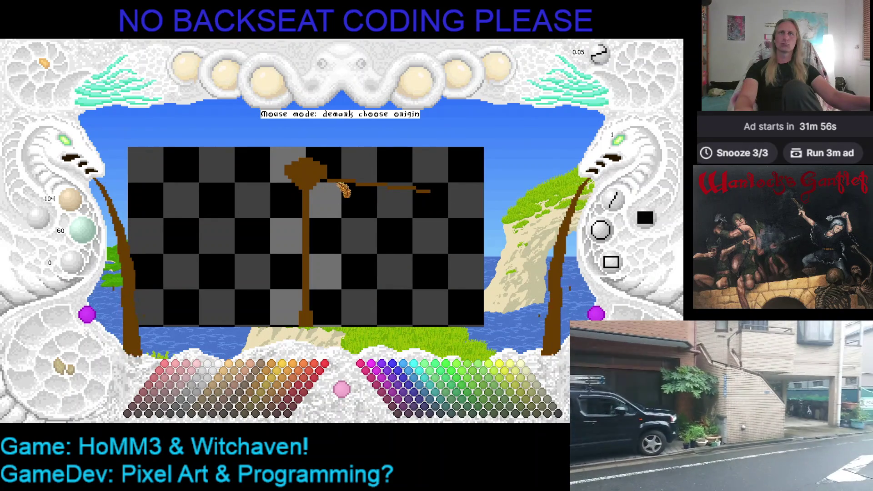
{"action": "left_click", "coordinate": [432, 189]}
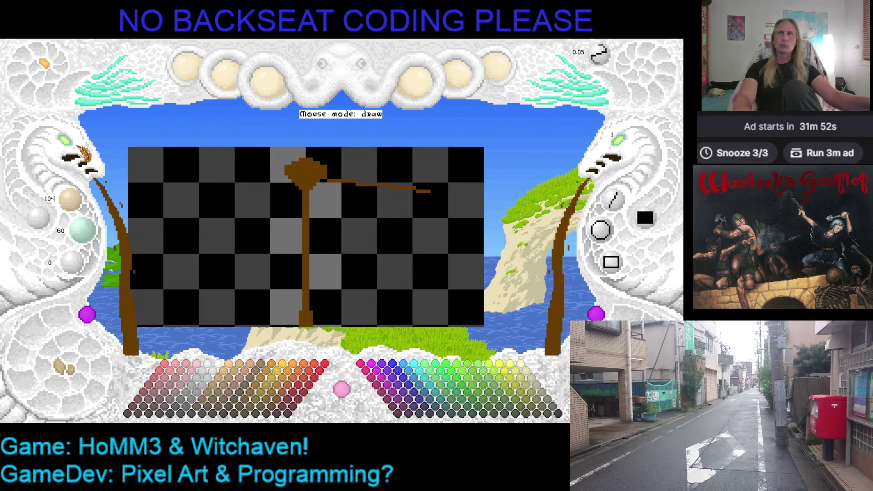
{"action": "scroll", "coordinate": [254, 150], "scroll_direction": "up", "scroll_amount": 2}
Sample brown from the beam and extend the crossbeam's left arm further left.
{"action": "scroll", "coordinate": [255, 137], "scroll_direction": "down", "scroll_amount": 2}
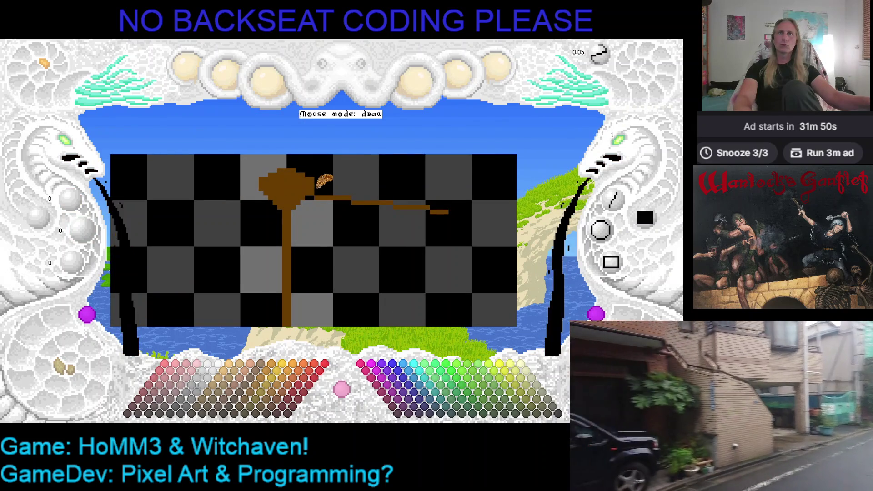
{"action": "right_click", "coordinate": [309, 186]}
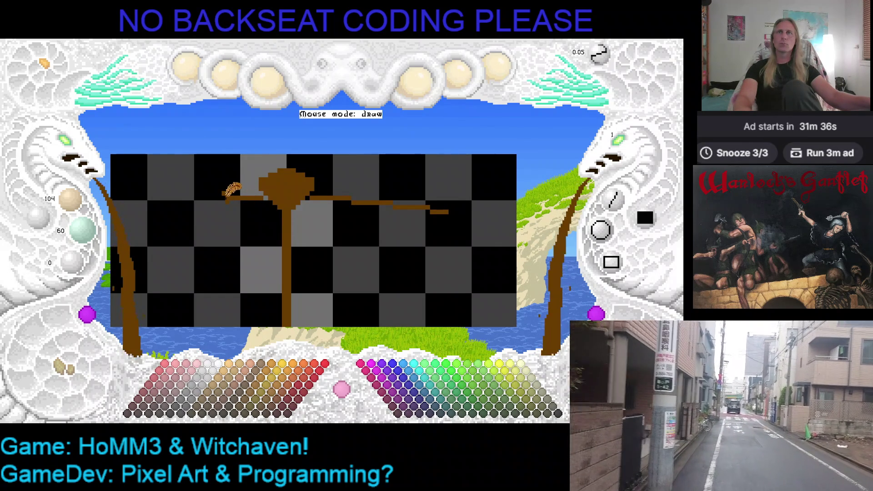
{"action": "right_click", "coordinate": [229, 187]}
{"action": "right_click", "coordinate": [228, 188]}
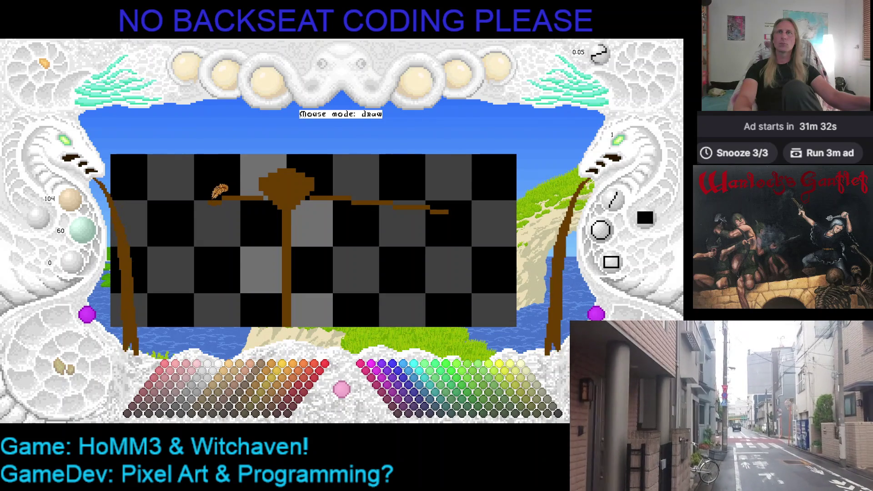
{"action": "left_click_drag", "start_coordinate": [210, 201], "coordinate": [191, 203]}
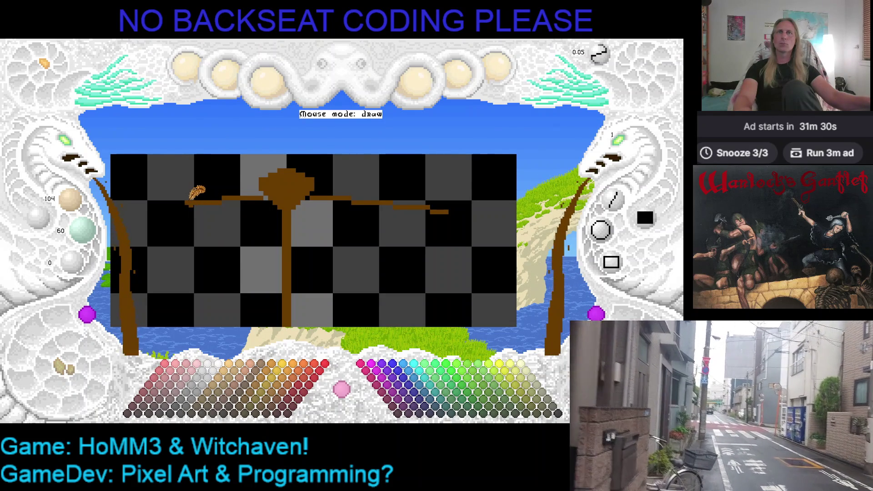
{"action": "key", "text": "Left"}
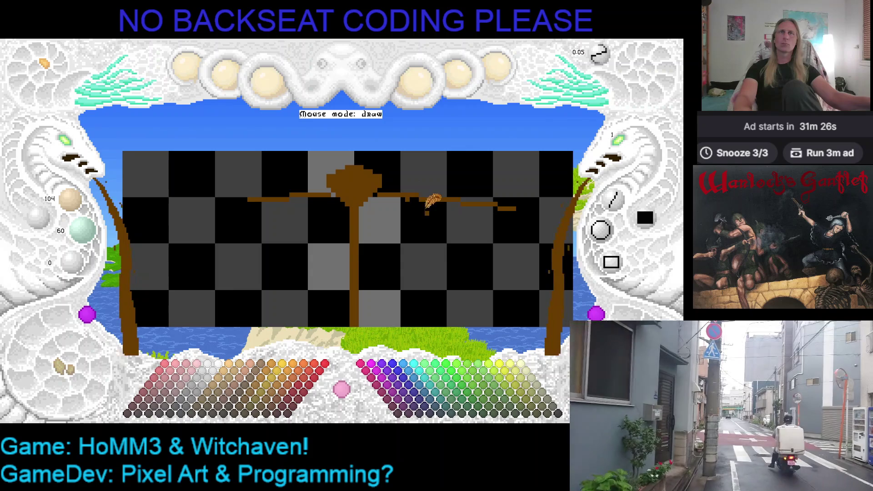
Toggle between black and brown, then stretch the brown left arm further out.
{"action": "right_click", "coordinate": [408, 200]}
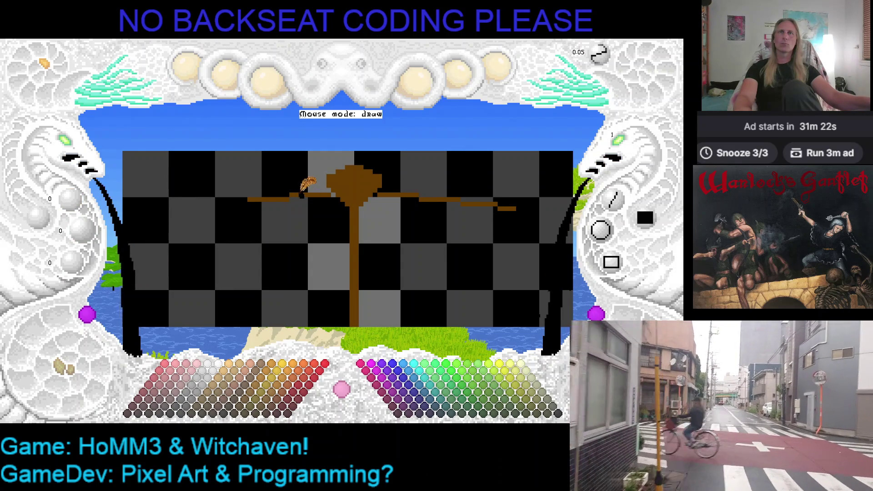
{"action": "right_click", "coordinate": [293, 195]}
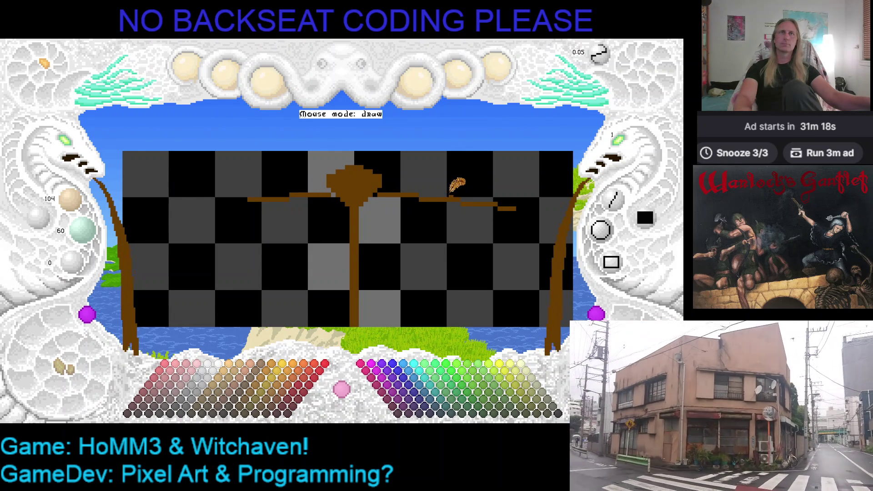
{"action": "right_click", "coordinate": [457, 190]}
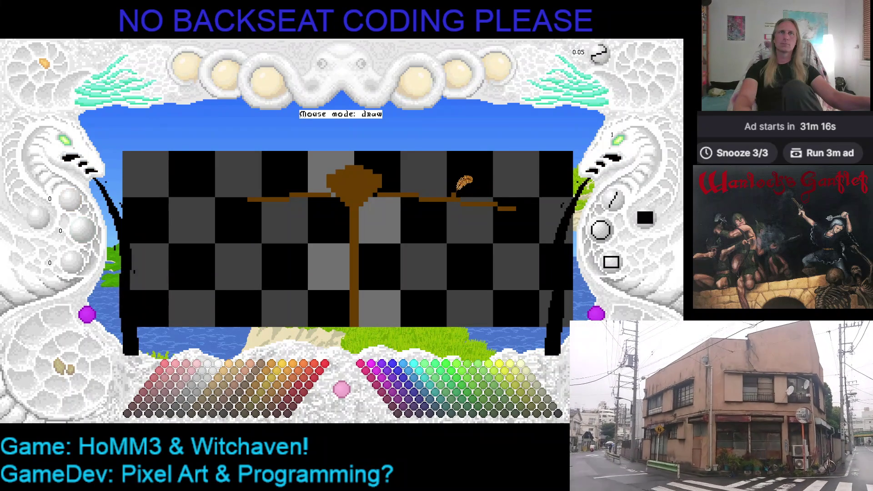
{"action": "right_click", "coordinate": [256, 199]}
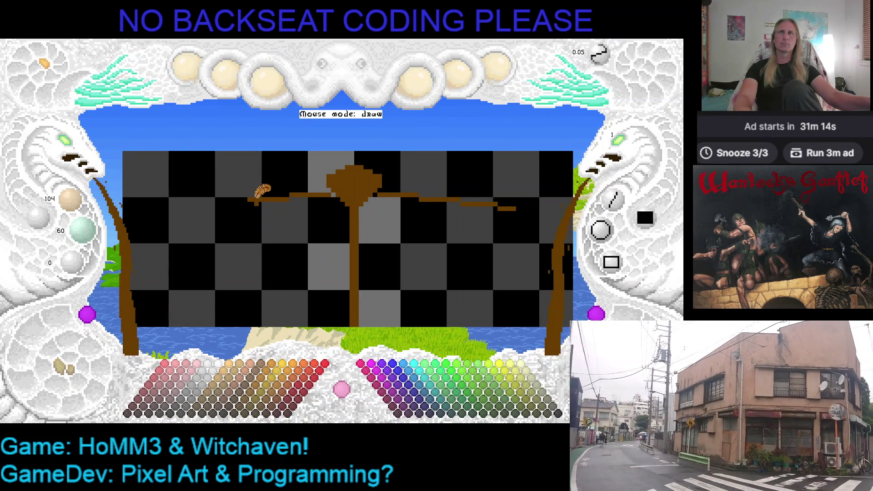
{"action": "right_click", "coordinate": [256, 204]}
{"action": "right_click", "coordinate": [257, 200]}
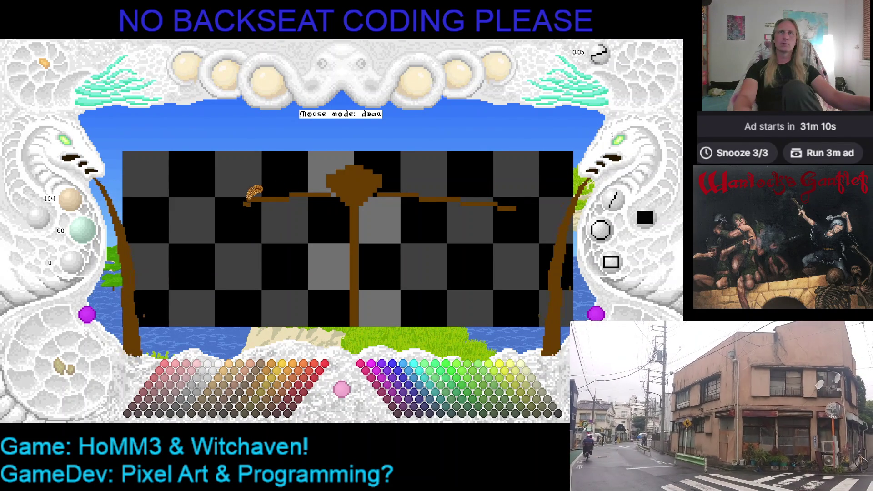
{"action": "left_click_drag", "start_coordinate": [245, 204], "coordinate": [192, 209]}
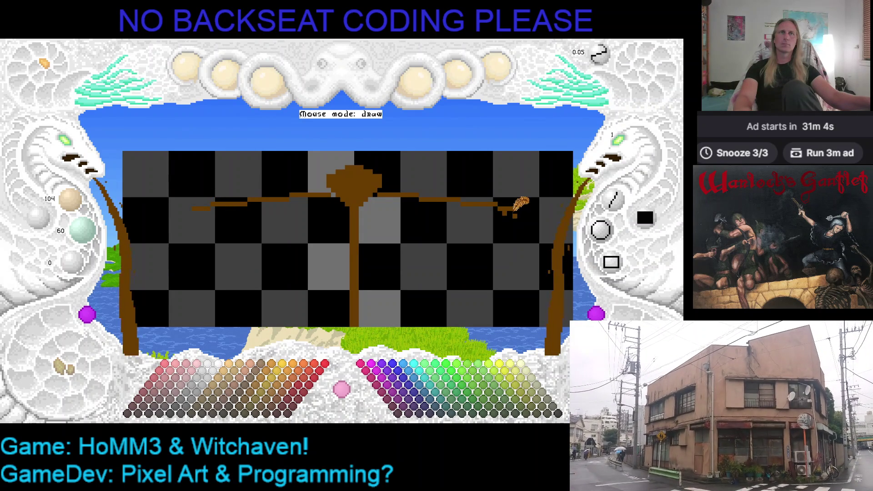
Sample checker grey, then the post top's brown and a darker brown, adjusting zoom.
{"action": "right_click", "coordinate": [514, 217]}
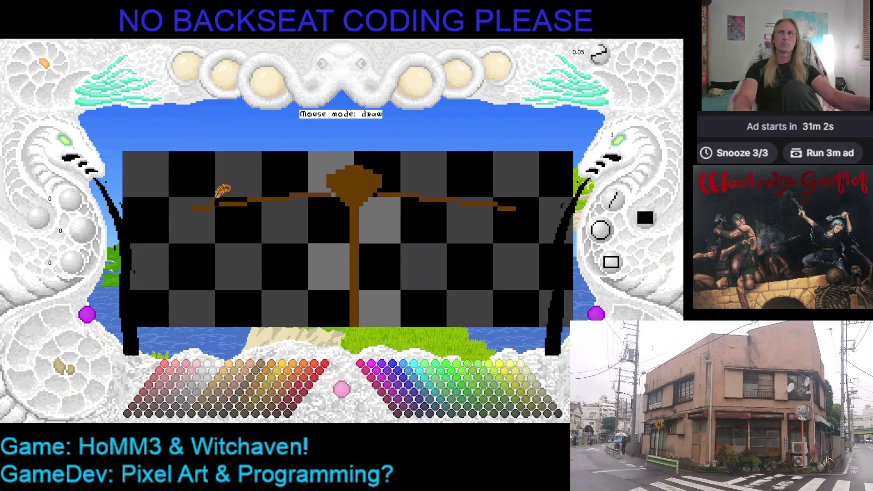
{"action": "right_click", "coordinate": [209, 206]}
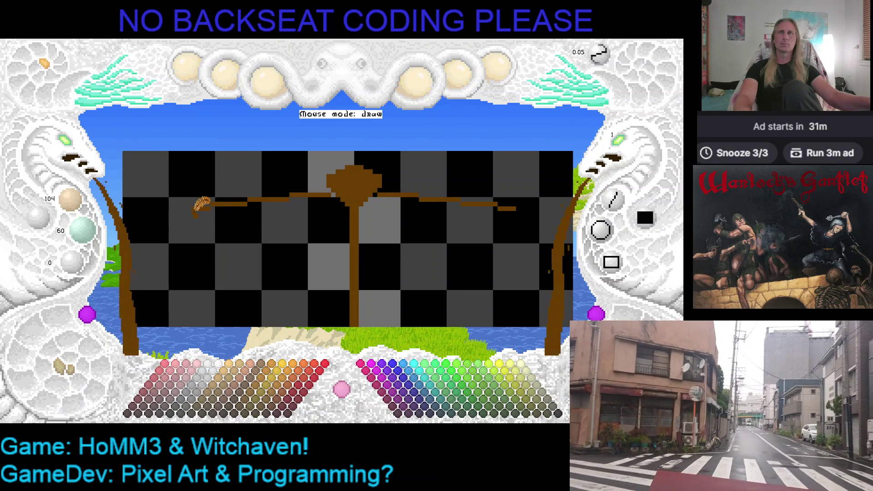
{"action": "right_click", "coordinate": [213, 210]}
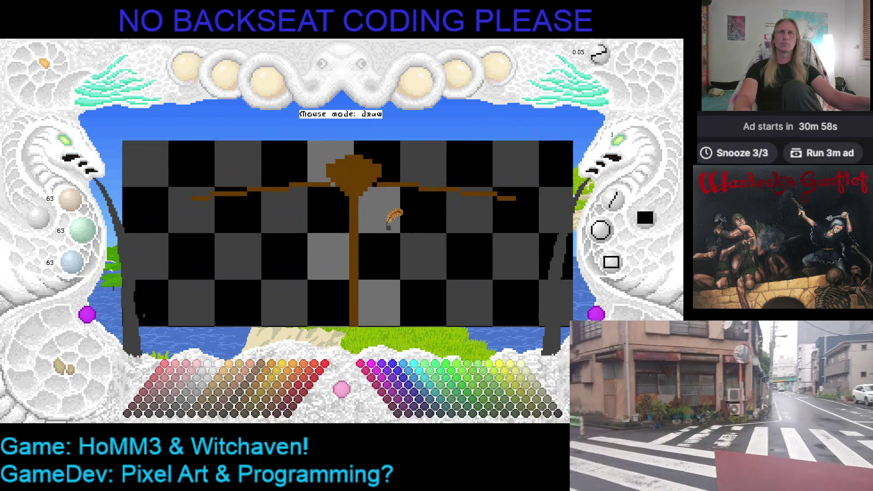
{"action": "scroll", "coordinate": [69, 156], "scroll_direction": "down", "scroll_amount": 3}
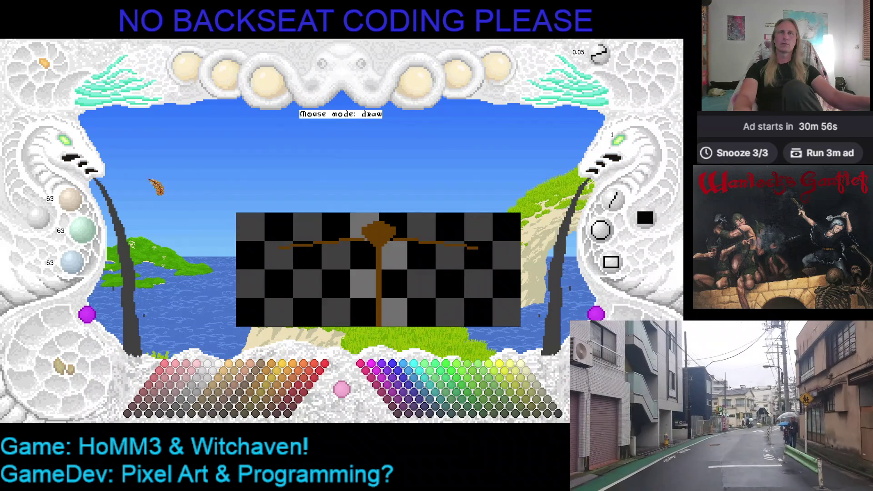
{"action": "scroll", "coordinate": [69, 155], "scroll_direction": "up", "scroll_amount": 1}
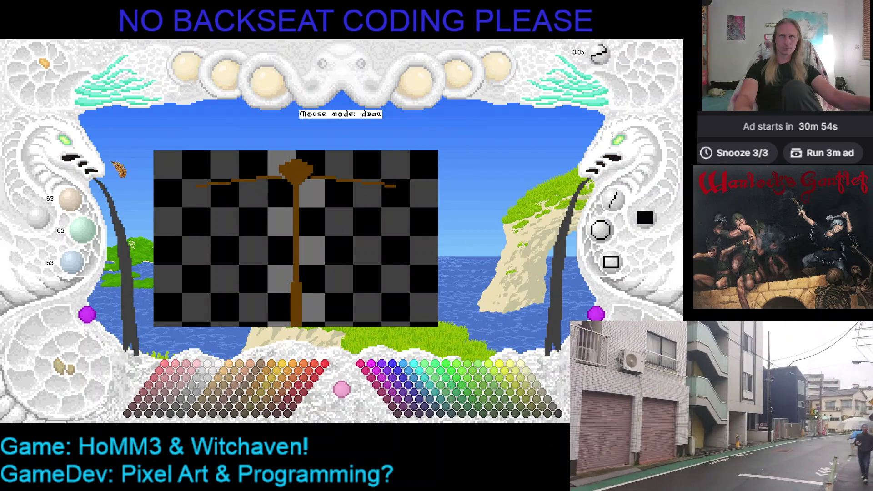
{"action": "scroll", "coordinate": [68, 145], "scroll_direction": "up", "scroll_amount": 1}
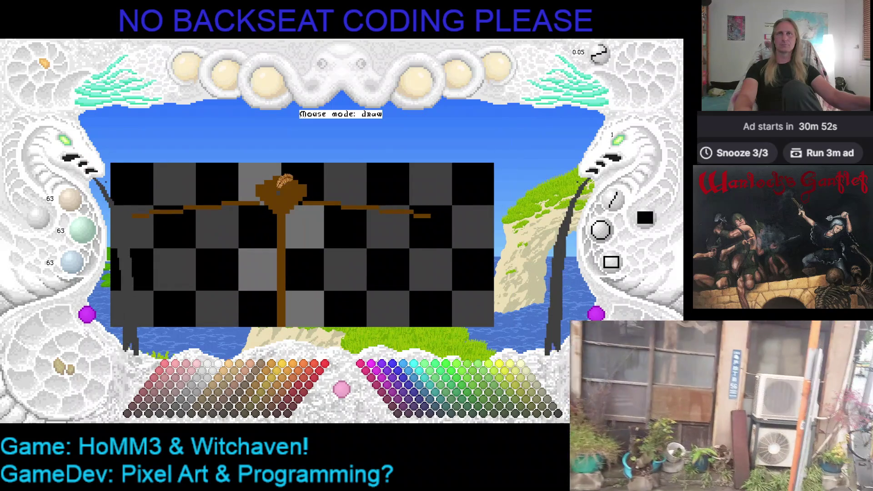
{"action": "scroll", "coordinate": [68, 145], "scroll_direction": "up", "scroll_amount": 1}
{"action": "right_click", "coordinate": [270, 169]}
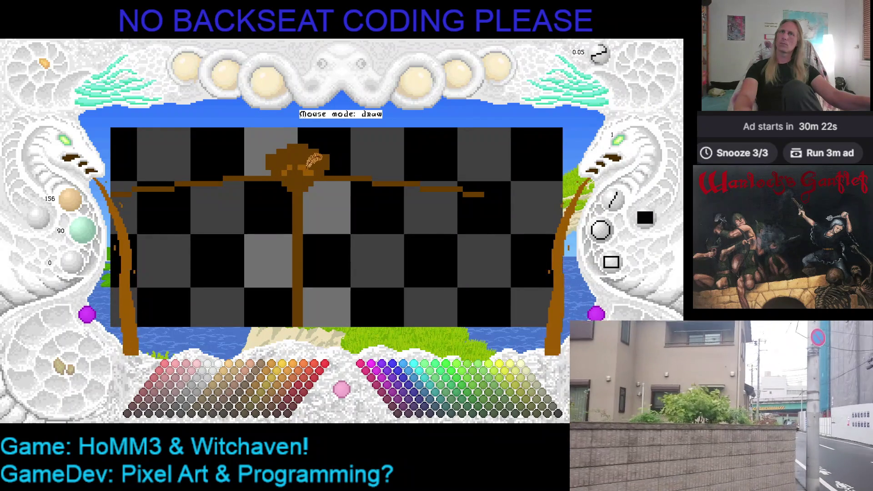
{"action": "right_click", "coordinate": [293, 162]}
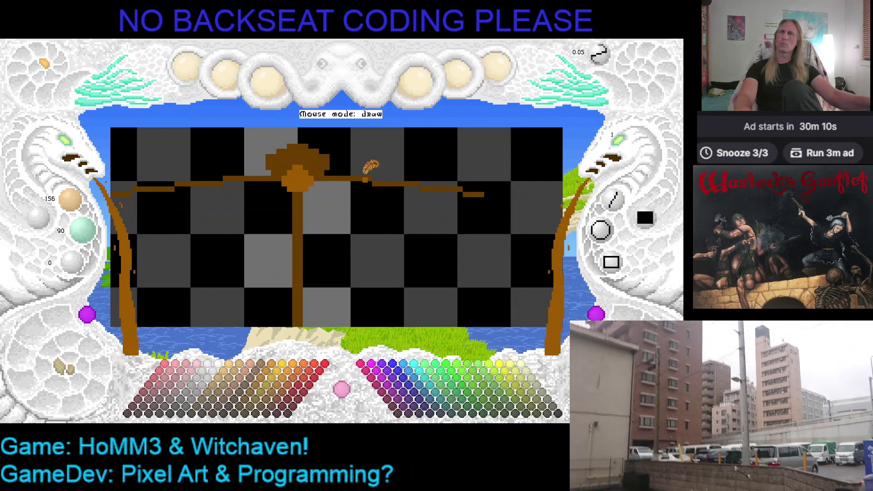
Paint thick brown strokes along the crossbeam's right arm, undoing and redoing strokes.
{"action": "left_click_drag", "start_coordinate": [305, 197], "coordinate": [482, 203]}
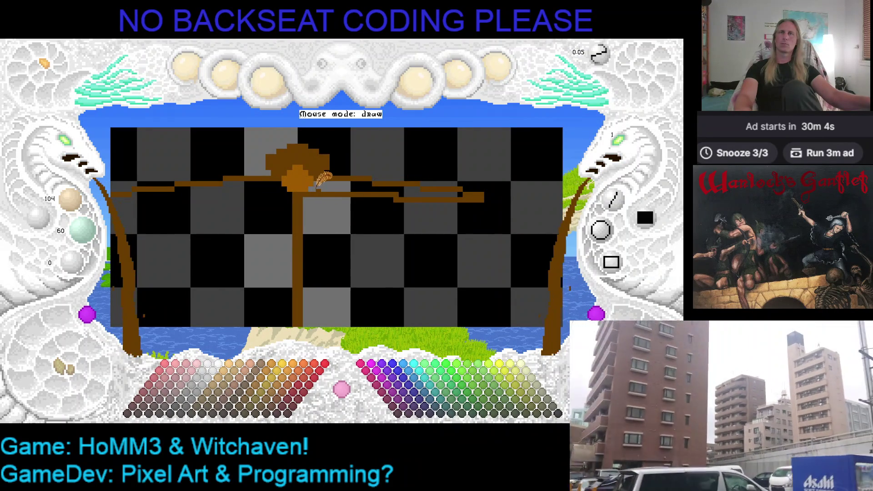
{"action": "left_click_drag", "start_coordinate": [316, 187], "coordinate": [462, 189]}
{"action": "key", "text": "Left"}
{"action": "key", "text": "Left"}
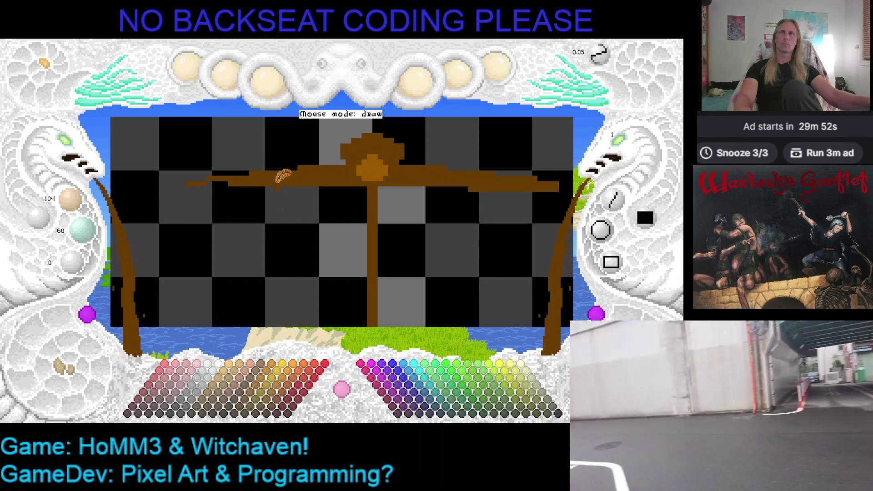
{"action": "key", "text": "ctrl+z"}
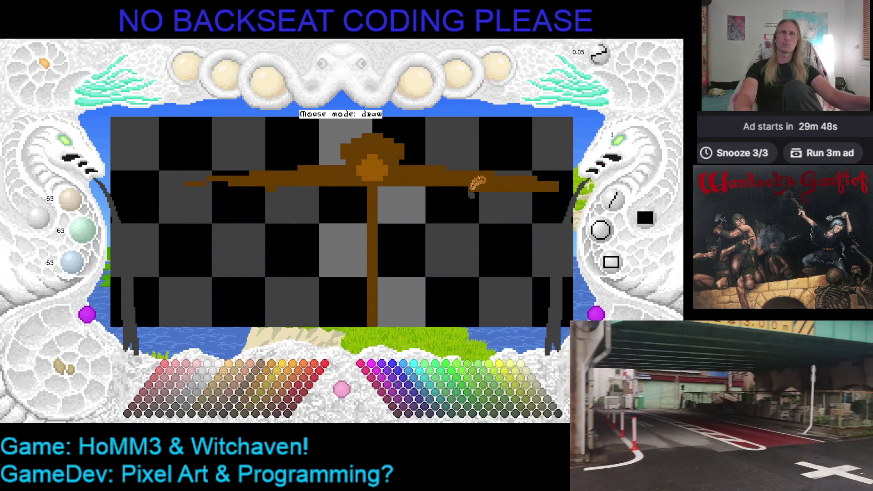
{"action": "key", "text": "ctrl+z"}
{"action": "key", "text": "ctrl+y"}
{"action": "key", "text": "ctrl+y"}
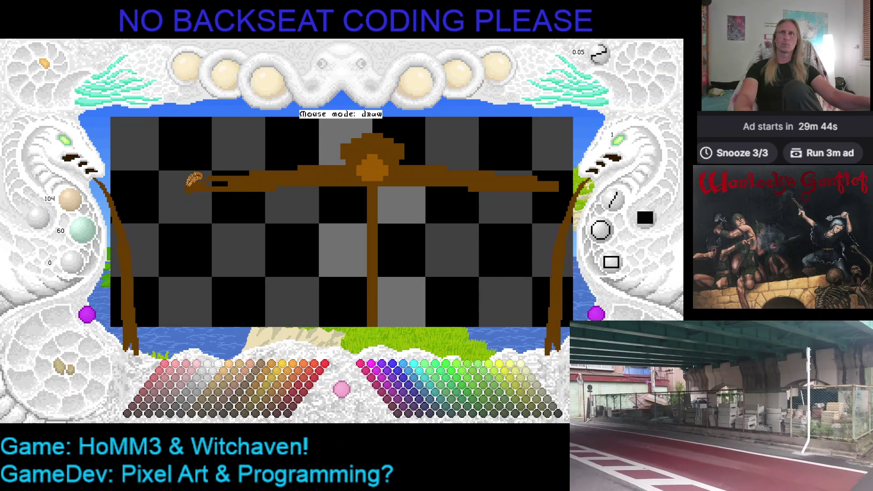
Pan the view across the crossbeam to the image's right edge and back.
{"action": "key", "text": "Right"}
{"action": "key", "text": "Right"}
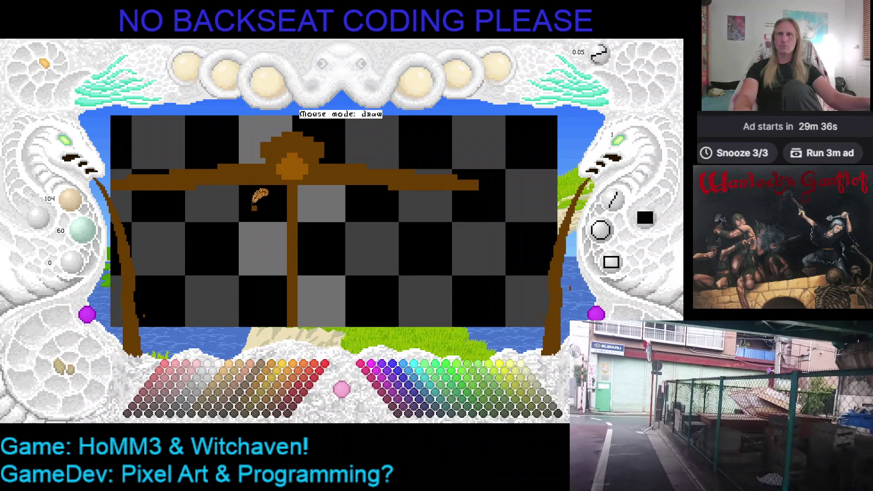
{"action": "key", "text": "Right"}
{"action": "key", "text": "Right"}
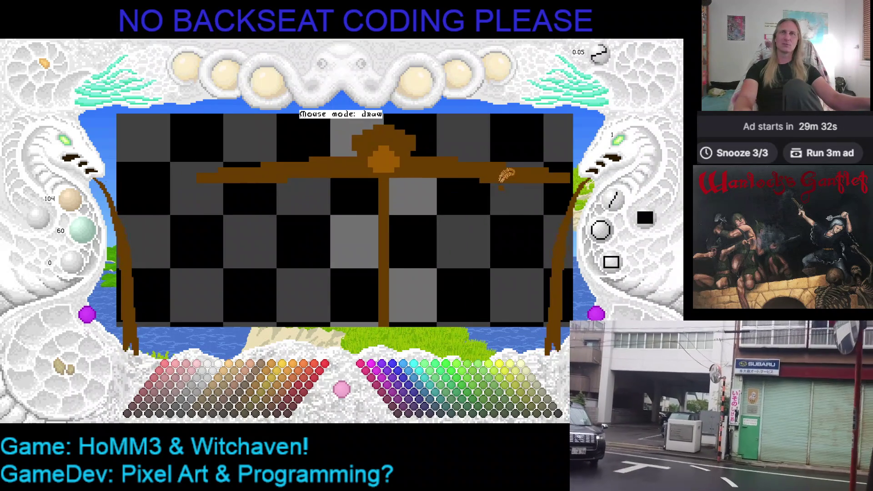
{"action": "key", "text": "Left"}
{"action": "key", "text": "Up"}
{"action": "key", "text": "Left"}
{"action": "key", "text": "Down"}
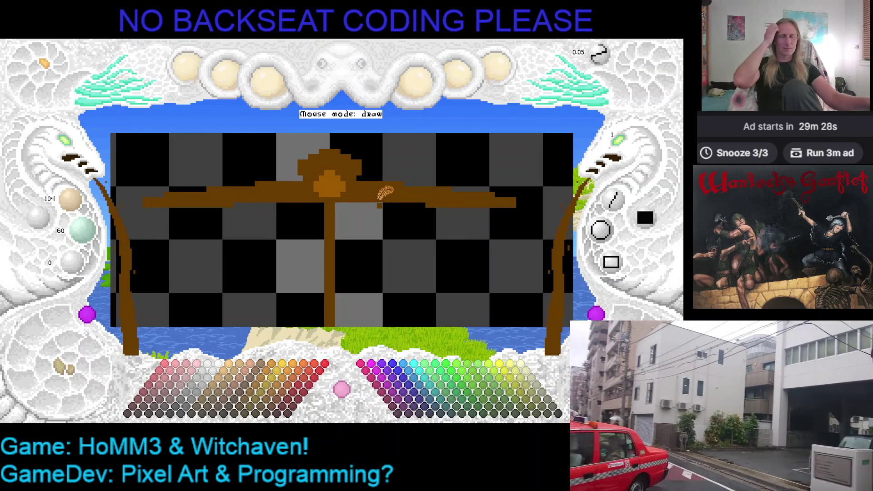
{"action": "key", "text": "Left"}
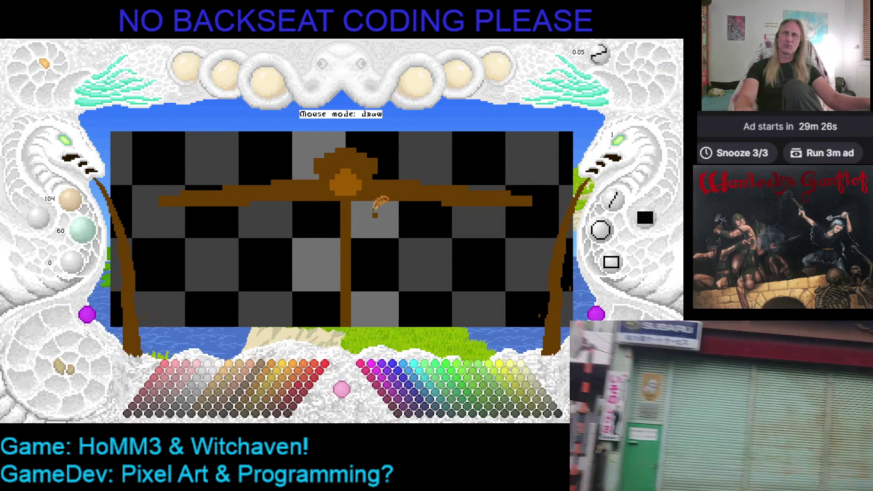
{"action": "key", "text": "Right"}
{"action": "key", "text": "Down"}
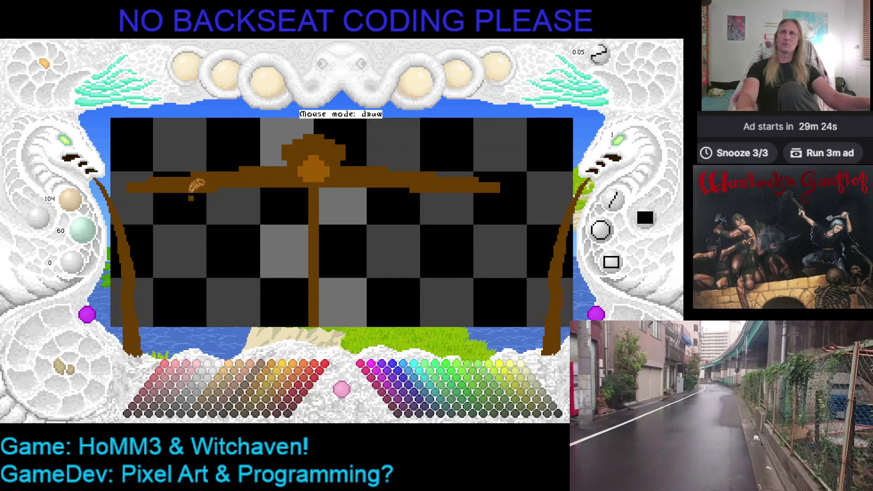
Pan down past the crossbeam to bring the bottom of the post into view.
{"action": "scroll", "coordinate": [73, 154], "scroll_direction": "down", "scroll_amount": 3}
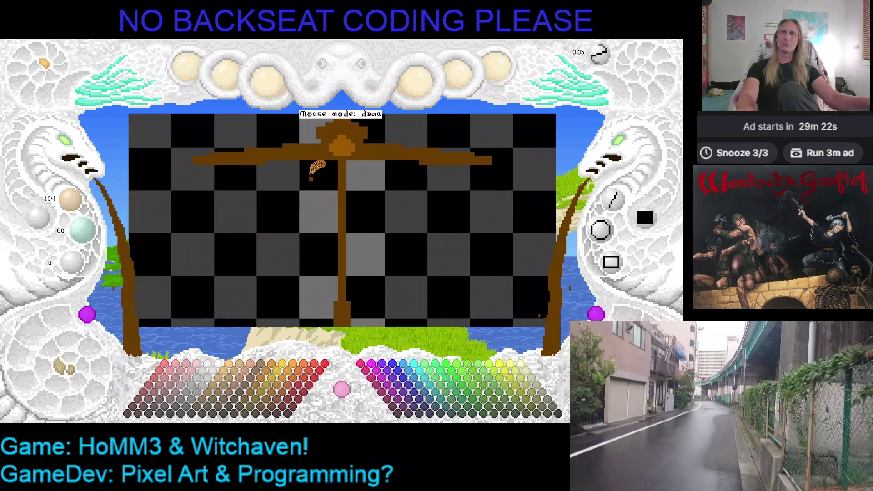
{"action": "key", "text": "Right"}
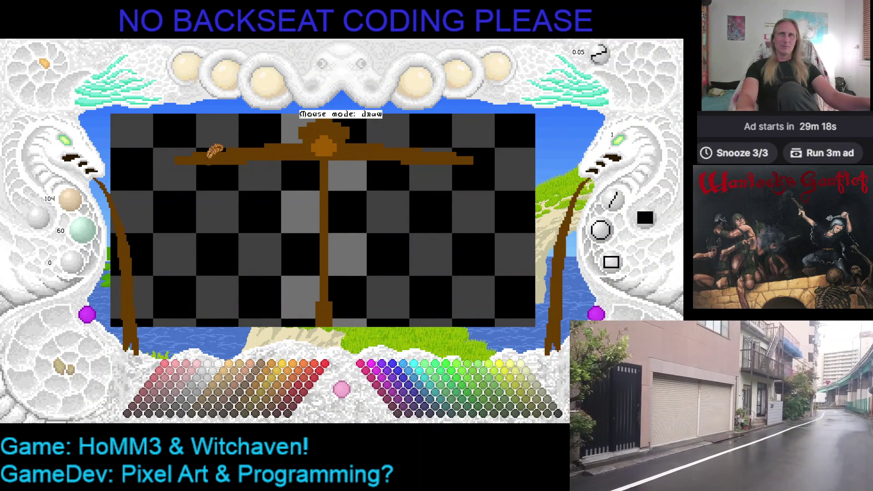
{"action": "key", "text": "Right"}
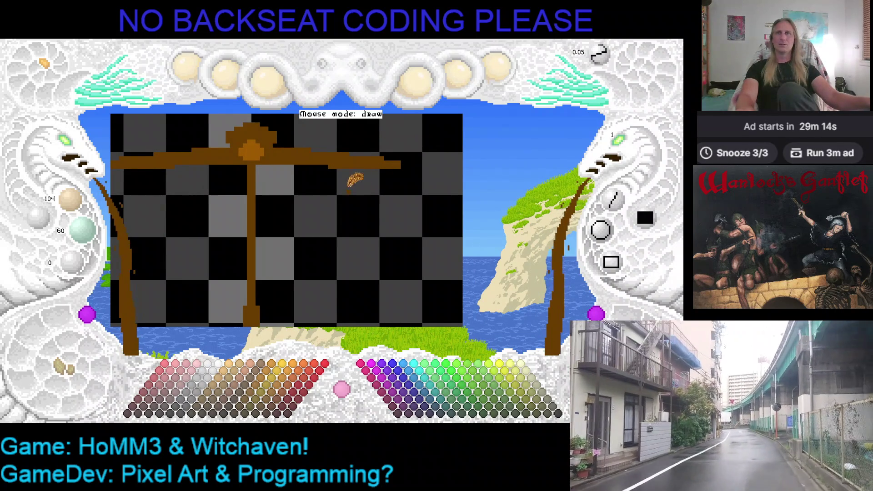
{"action": "key", "text": "Left"}
{"action": "key", "text": "Down"}
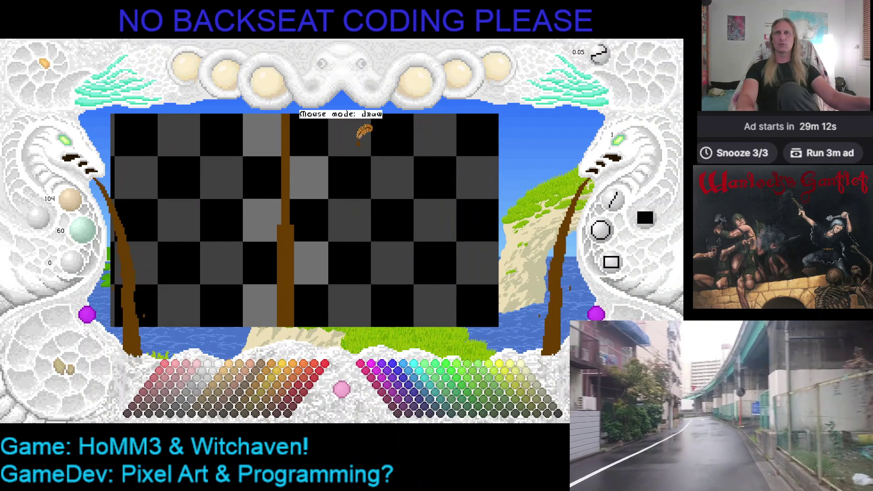
{"action": "key", "text": "Right"}
{"action": "key", "text": "Down"}
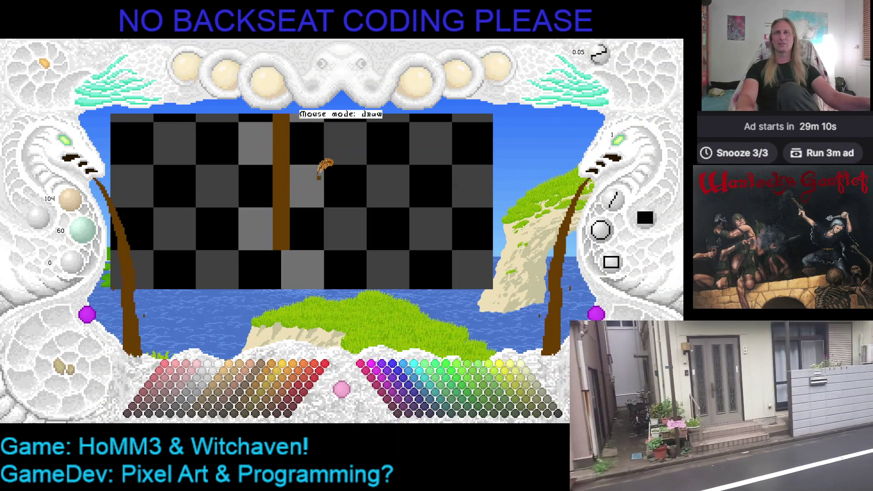
{"action": "key", "text": "Down"}
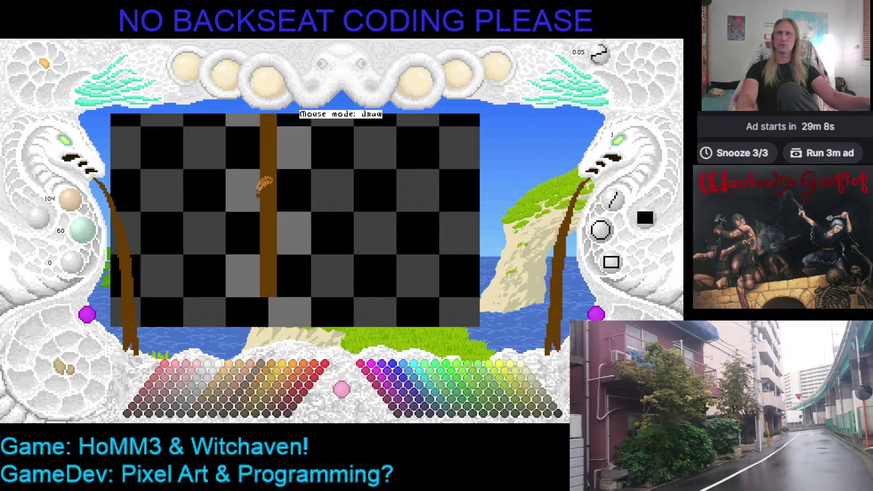
Pick brown from the post, then widen and extend the post's lower end with short strokes.
{"action": "mouse_move", "coordinate": [278, 175]}
{"action": "left_mouse_down"}
{"action": "mouse_move", "coordinate": [252, 200]}
{"action": "mouse_move", "coordinate": [291, 248]}
{"action": "mouse_move", "coordinate": [273, 272]}
{"action": "mouse_move", "coordinate": [292, 253]}
{"action": "left_mouse_up"}
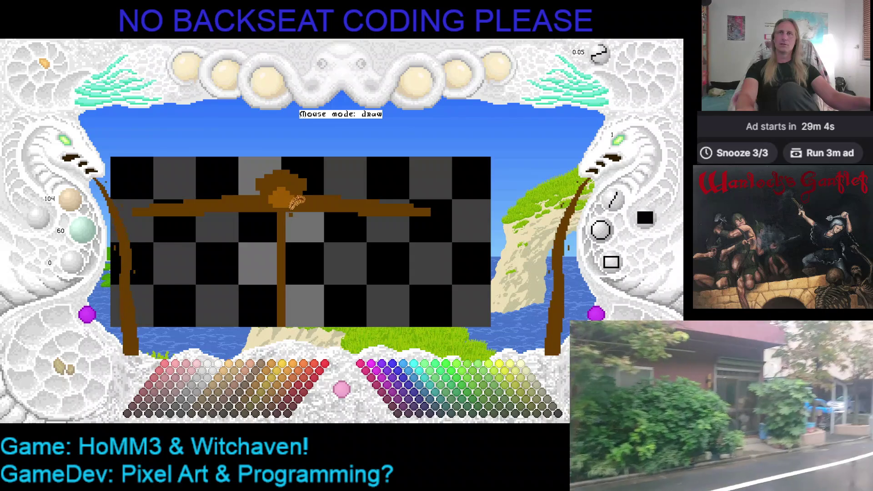
{"action": "mouse_move", "coordinate": [295, 257]}
{"action": "left_mouse_down"}
{"action": "mouse_move", "coordinate": [318, 240]}
{"action": "mouse_move", "coordinate": [297, 191]}
{"action": "left_mouse_up"}
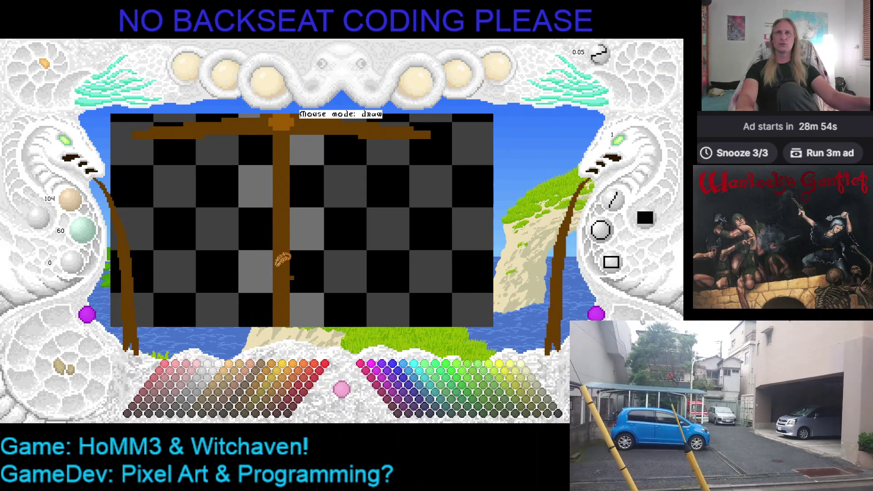
{"action": "scroll", "coordinate": [290, 191], "scroll_direction": "down", "scroll_amount": 1}
{"action": "scroll", "coordinate": [282, 217], "scroll_direction": "down", "scroll_amount": 1}
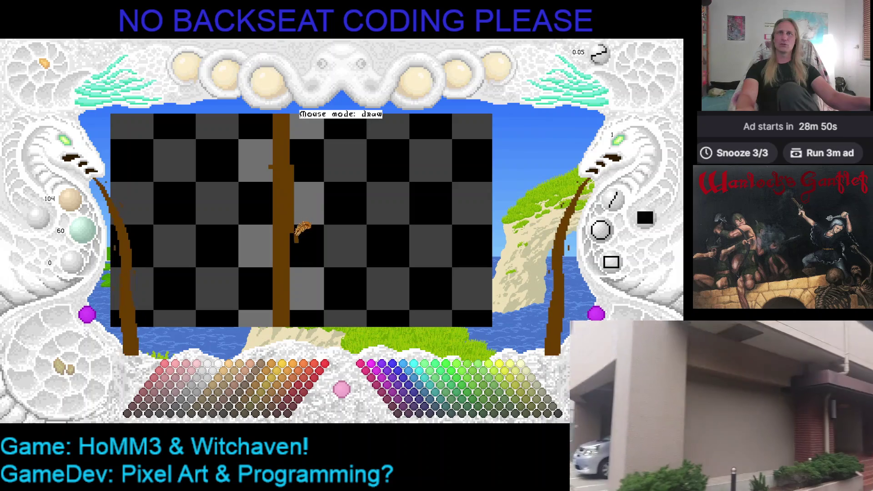
{"action": "right_click", "coordinate": [302, 237]}
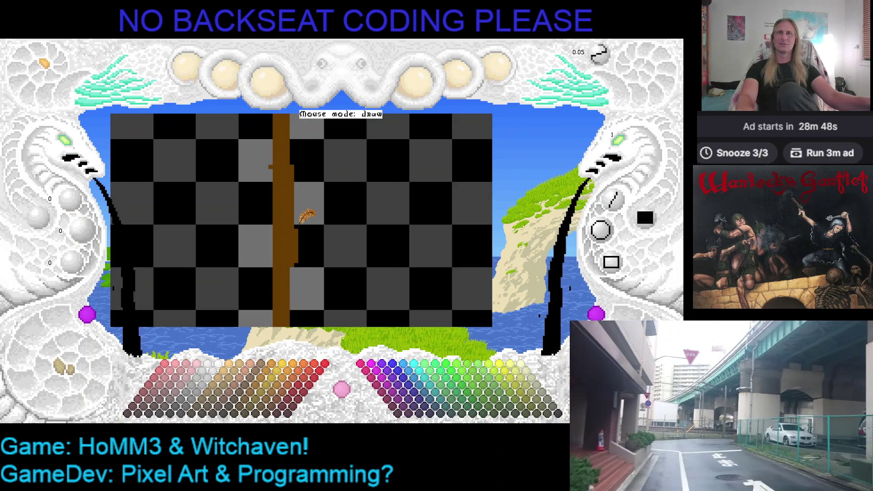
{"action": "scroll", "coordinate": [309, 250], "scroll_direction": "down", "scroll_amount": 1}
{"action": "right_click", "coordinate": [318, 160]}
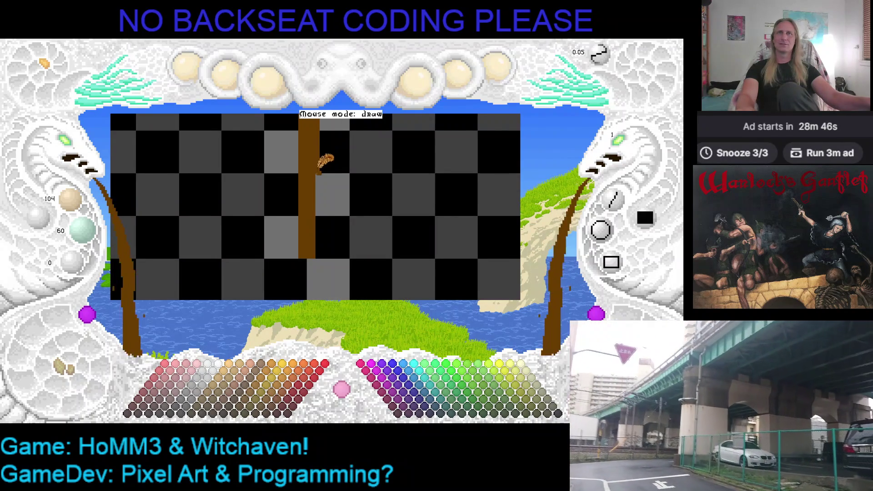
{"action": "mouse_move", "coordinate": [318, 223]}
{"action": "left_mouse_down"}
{"action": "mouse_move", "coordinate": [318, 261]}
{"action": "mouse_move", "coordinate": [324, 250]}
{"action": "left_mouse_up"}
{"action": "right_click", "coordinate": [324, 236]}
{"action": "right_click", "coordinate": [321, 248]}
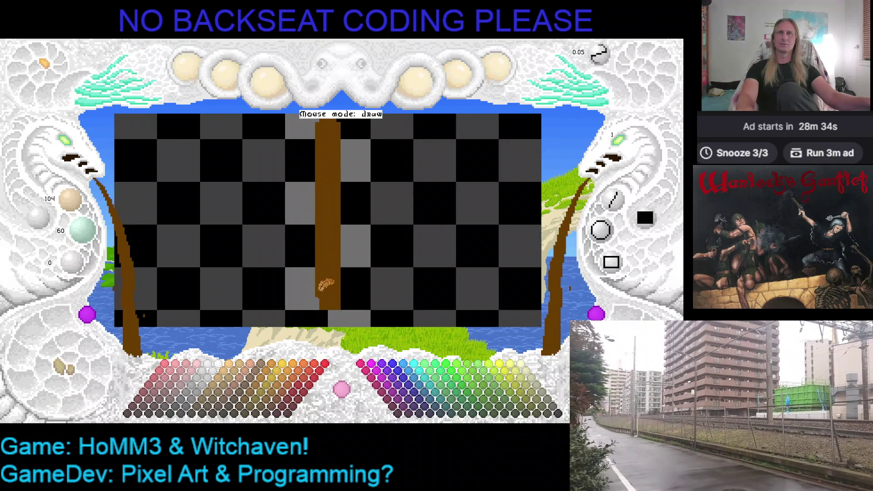
Pan and zoom out to bring the whole scale back into view.
{"action": "key", "text": "Up"}
{"action": "key", "text": "Right"}
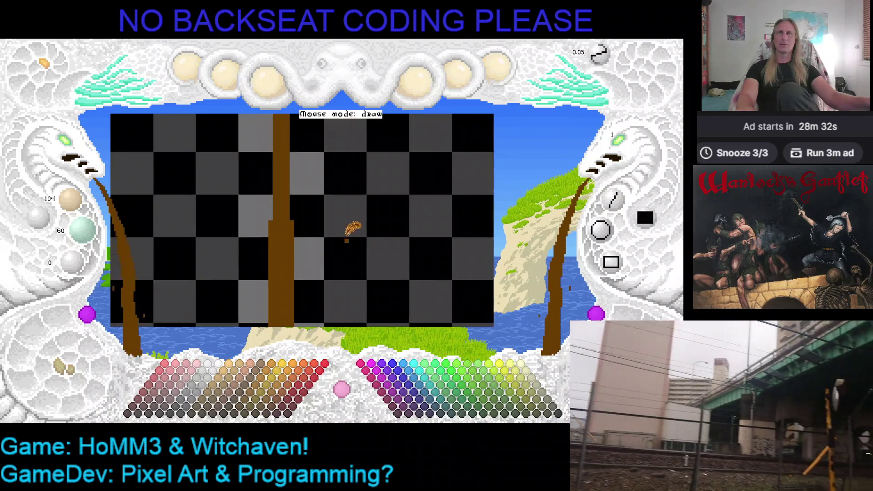
{"action": "key", "text": "Right"}
{"action": "key", "text": "Down"}
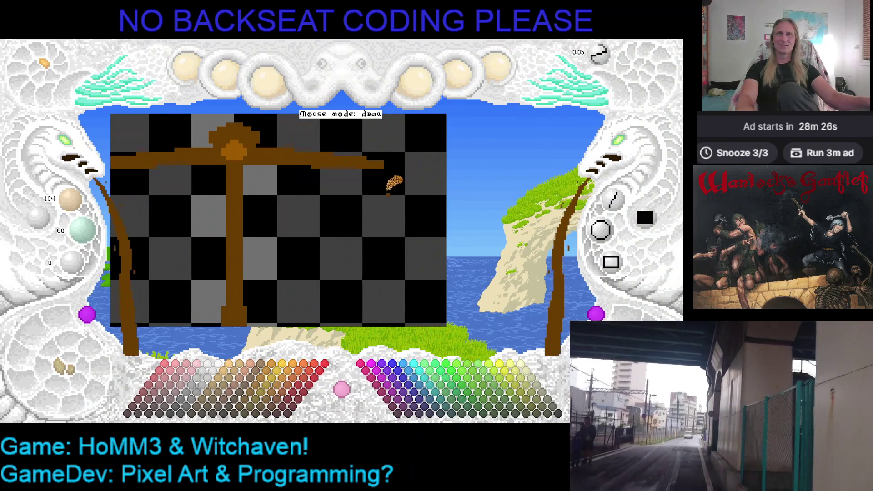
{"action": "key", "text": "Down"}
{"action": "scroll", "coordinate": [339, 194], "scroll_direction": "down", "scroll_amount": 3}
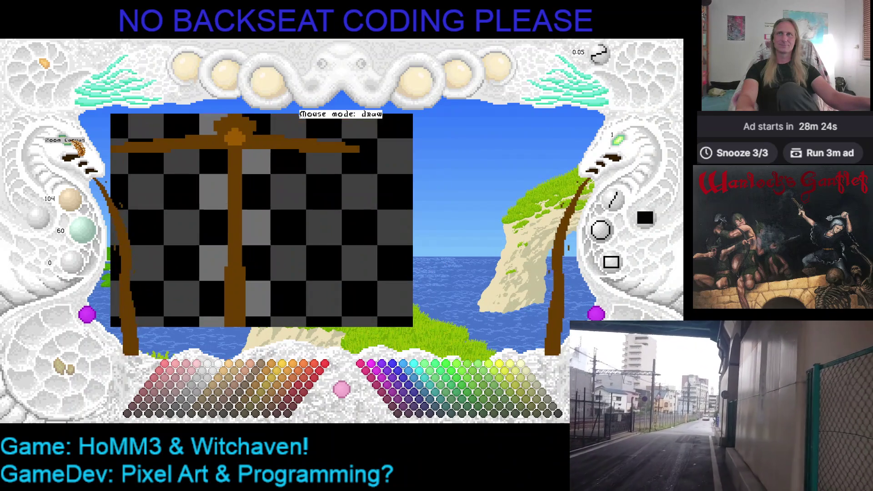
{"action": "mouse_move", "coordinate": [334, 200]}
{"action": "left_mouse_down"}
{"action": "mouse_move", "coordinate": [291, 157]}
{"action": "mouse_move", "coordinate": [289, 131]}
{"action": "left_mouse_up"}
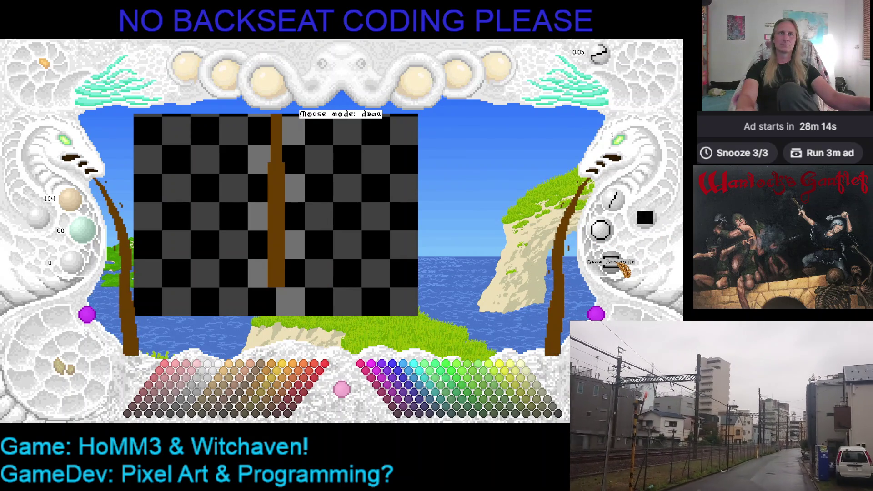
Toggle between the scenery and drawing canvas, and choose an origin for a demake copy.
{"action": "left_click", "coordinate": [63, 368]}
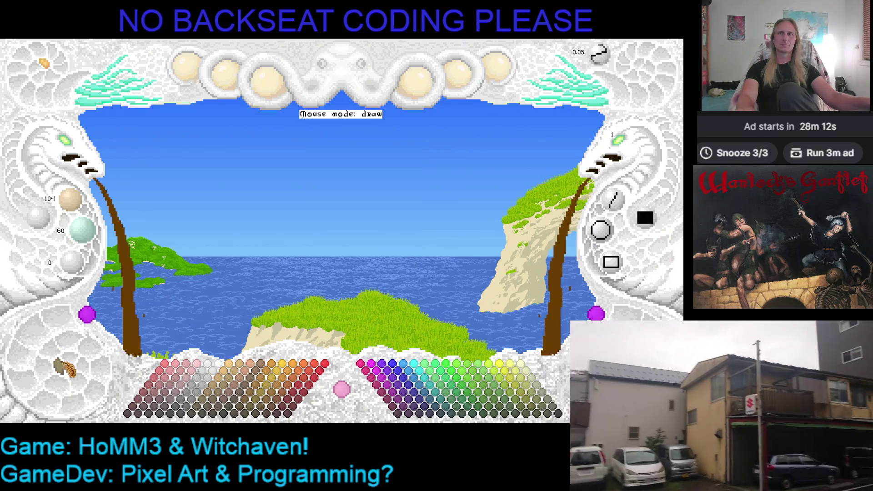
{"action": "left_click", "coordinate": [70, 373]}
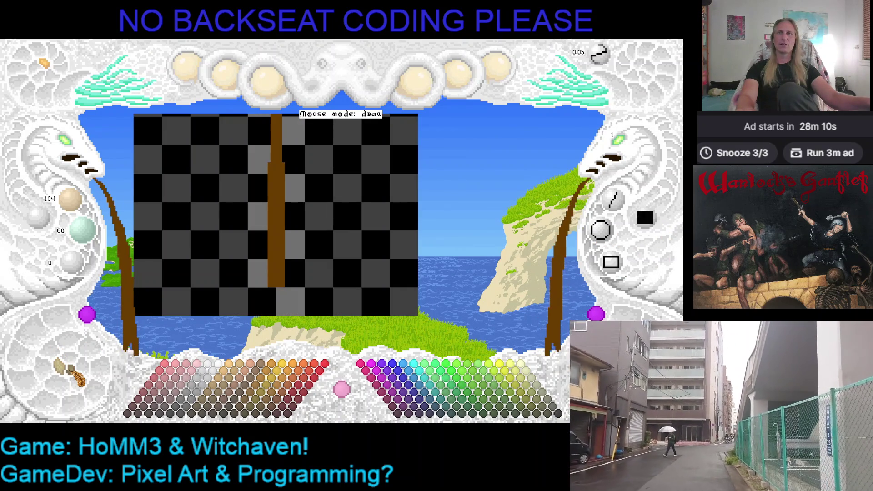
{"action": "left_click", "coordinate": [64, 369]}
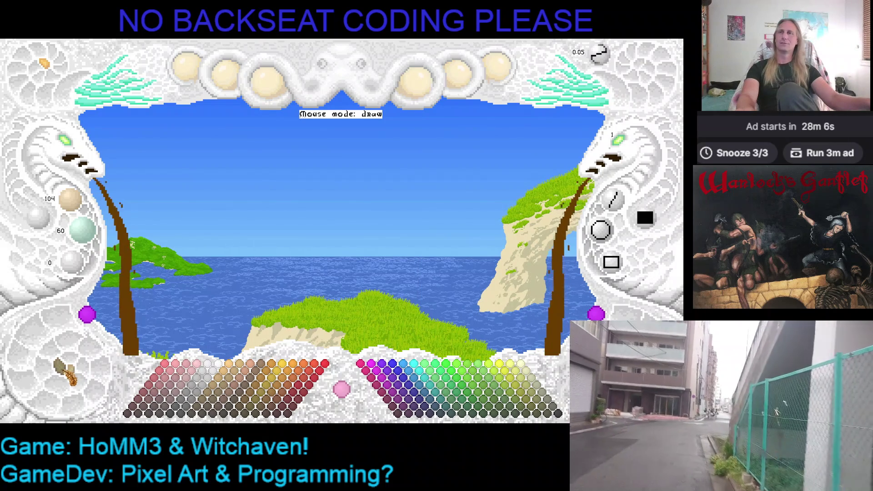
{"action": "left_click", "coordinate": [63, 369]}
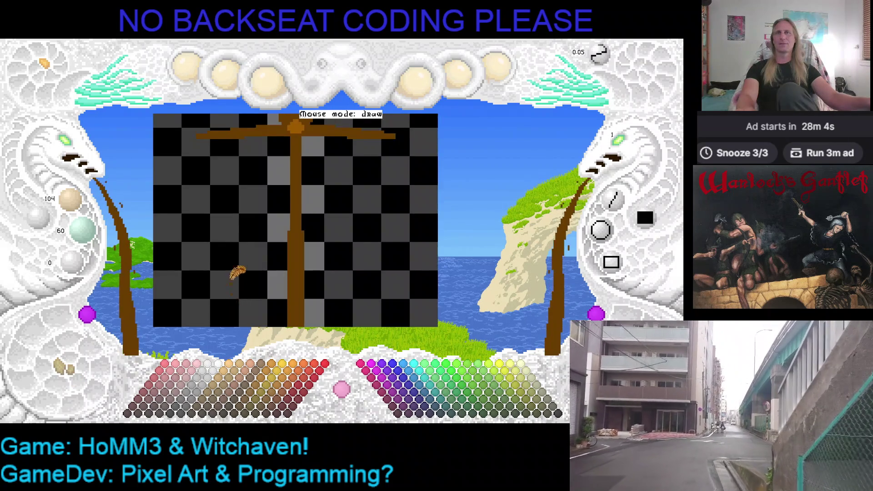
{"action": "scroll", "coordinate": [236, 282], "scroll_direction": "up", "scroll_amount": 2}
{"action": "scroll", "coordinate": [75, 150], "scroll_direction": "down", "scroll_amount": 2}
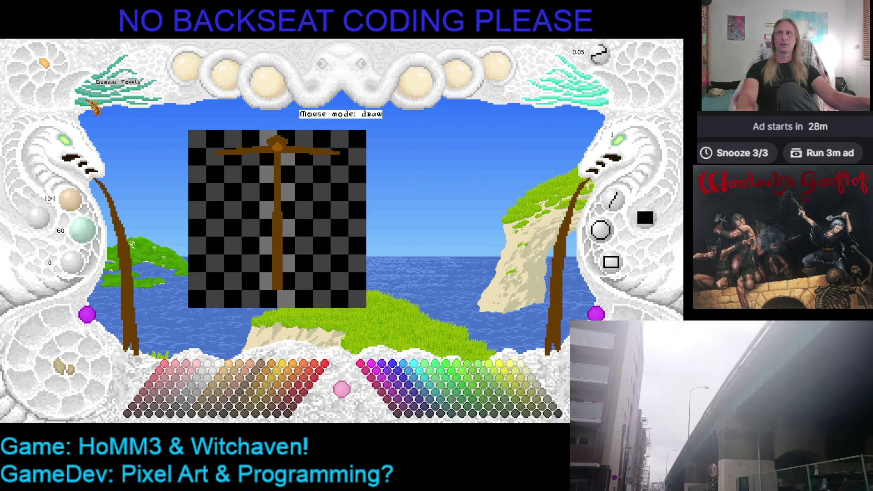
{"action": "left_click", "coordinate": [91, 106]}
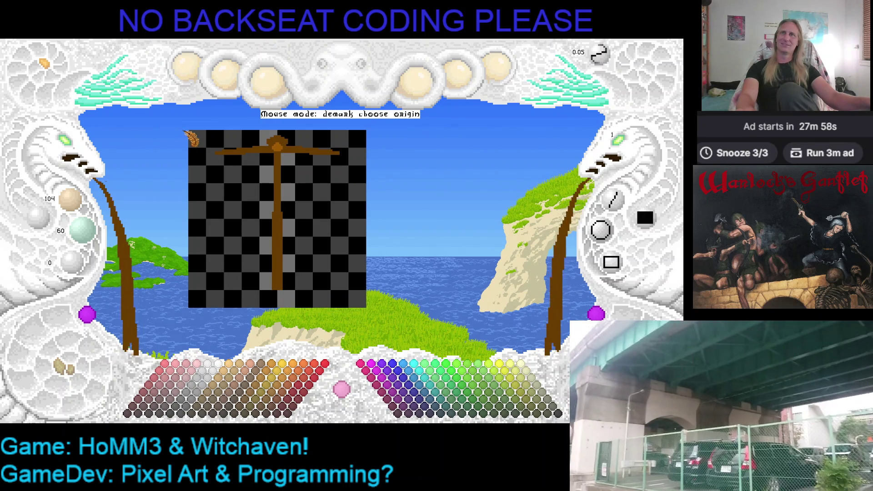
{"action": "left_click", "coordinate": [63, 372]}
{"action": "left_click", "coordinate": [63, 372]}
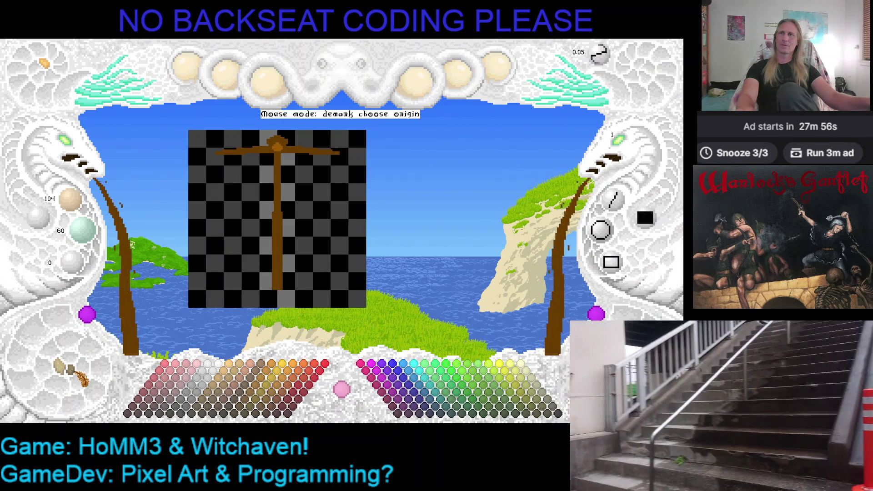
Copy the scale as a snippet, stamp it back at snippet zoom 5, then set brush size 5.
{"action": "mouse_move", "coordinate": [193, 133]}
{"action": "left_mouse_down"}
{"action": "mouse_move", "coordinate": [240, 247]}
{"action": "mouse_move", "coordinate": [368, 319]}
{"action": "left_mouse_up"}
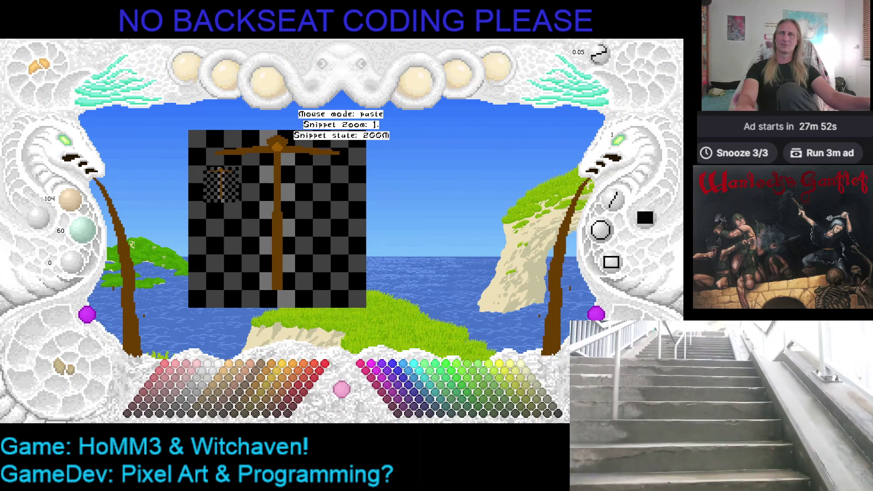
{"action": "right_click", "coordinate": [245, 199]}
{"action": "key", "text": "Tab"}
{"action": "key", "text": "Tab"}
{"action": "key", "text": "ctrl+v"}
{"action": "scroll", "coordinate": [244, 198], "scroll_direction": "up", "scroll_amount": 3}
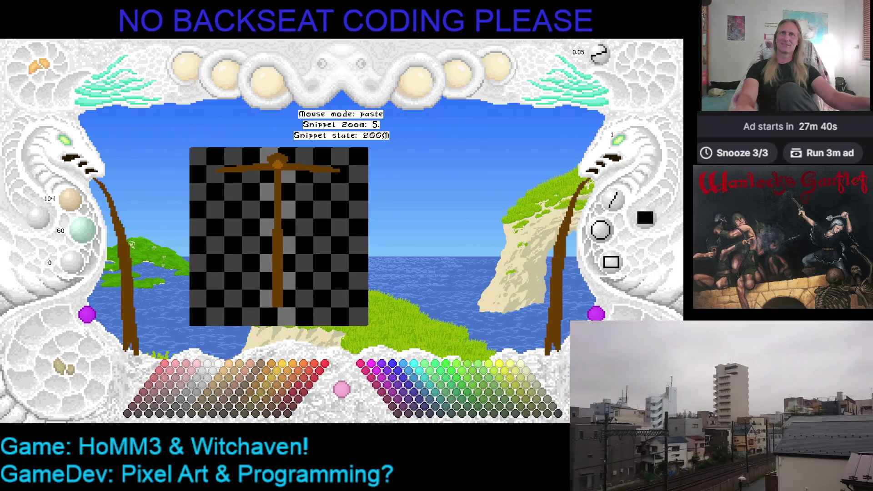
{"action": "left_click", "coordinate": [279, 236]}
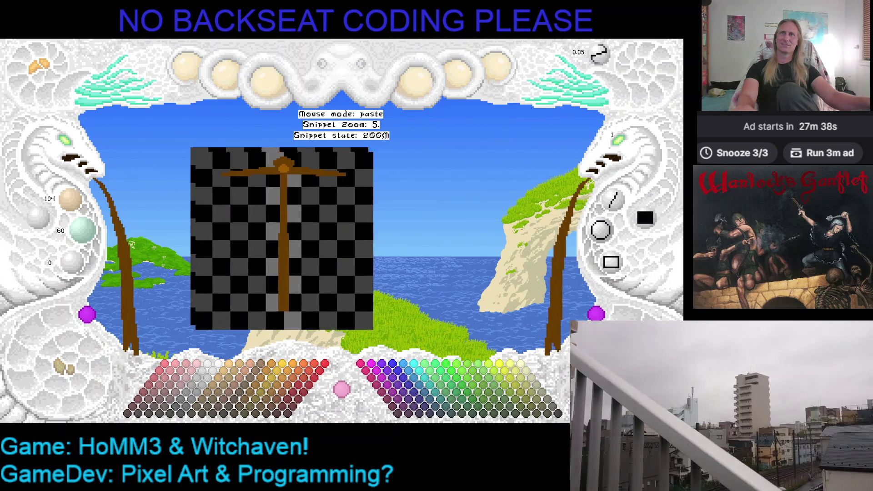
{"action": "key", "text": "Escape"}
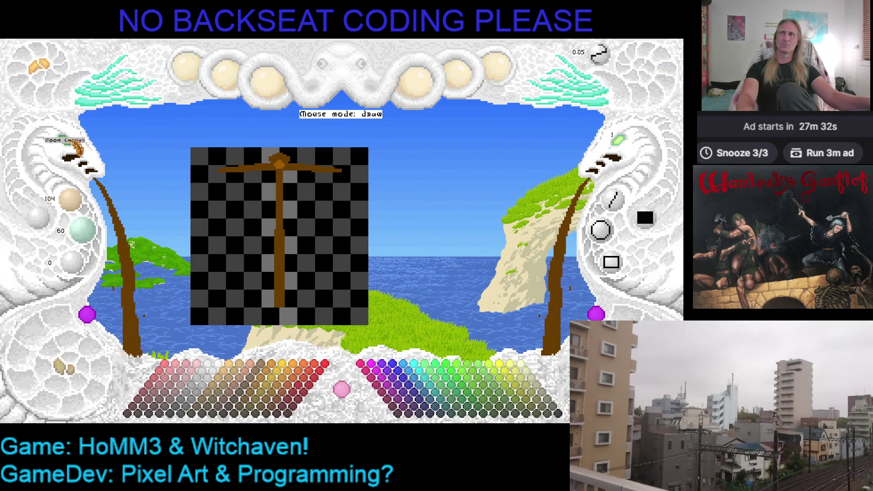
{"action": "scroll", "coordinate": [89, 144], "scroll_direction": "up", "scroll_amount": 2}
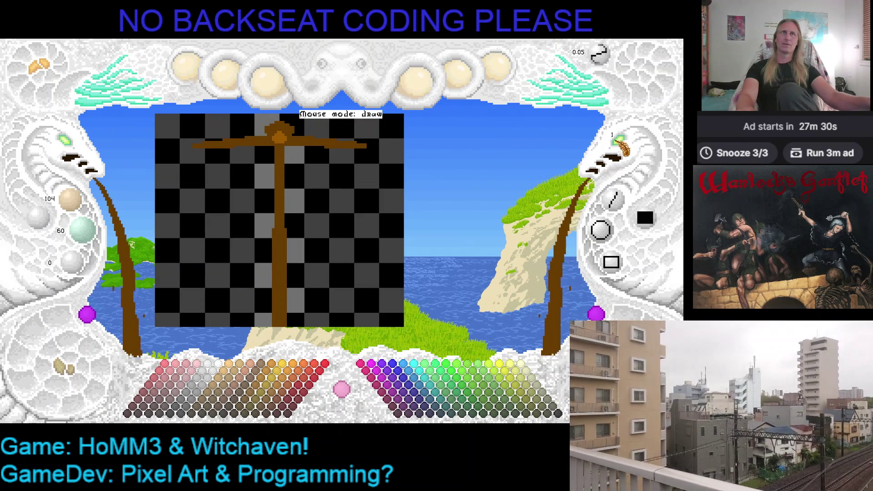
{"action": "scroll", "coordinate": [629, 155], "scroll_direction": "up", "scroll_amount": 4}
Paint a trial black stroke over the crossbeam, then undo it.
{"action": "left_click", "coordinate": [32, 218]}
{"action": "left_click_drag", "start_coordinate": [230, 161], "coordinate": [213, 141]}
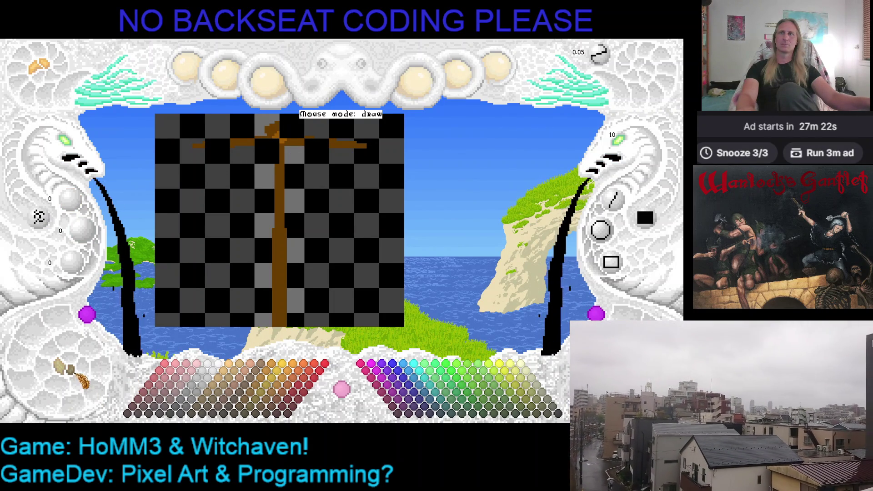
{"action": "key", "text": "ctrl+z"}
{"action": "key", "text": "ctrl+z"}
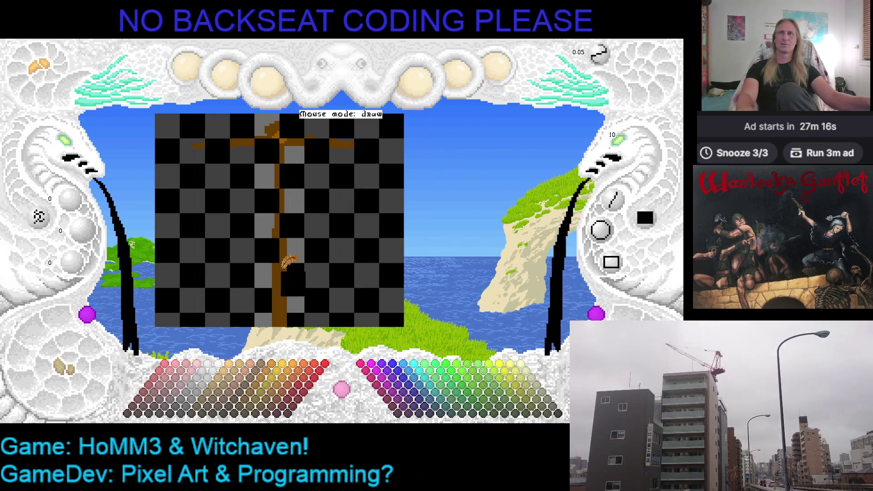
{"action": "key", "text": "ctrl+z"}
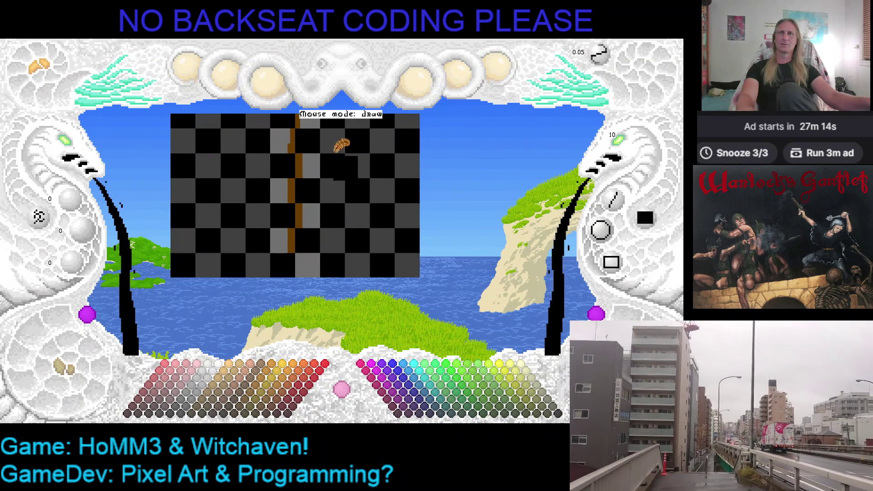
{"action": "key", "text": "ctrl+z"}
Clear the trial grey strokes on the post and sample dark grey (63, 63, 63) as paint.
{"action": "mouse_move", "coordinate": [328, 196]}
{"action": "left_mouse_down"}
{"action": "mouse_move", "coordinate": [302, 182]}
{"action": "mouse_move", "coordinate": [316, 248]}
{"action": "mouse_move", "coordinate": [300, 265]}
{"action": "left_mouse_up"}
{"action": "key", "text": "ctrl+z"}
{"action": "key", "text": "ctrl+z"}
{"action": "mouse_move", "coordinate": [347, 230]}
{"action": "left_mouse_down"}
{"action": "mouse_move", "coordinate": [328, 185]}
{"action": "mouse_move", "coordinate": [383, 185]}
{"action": "mouse_move", "coordinate": [261, 183]}
{"action": "mouse_move", "coordinate": [379, 199]}
{"action": "left_mouse_up"}
{"action": "key", "text": "ctrl+z"}
{"action": "left_click", "coordinate": [316, 175]}
{"action": "right_click", "coordinate": [363, 160]}
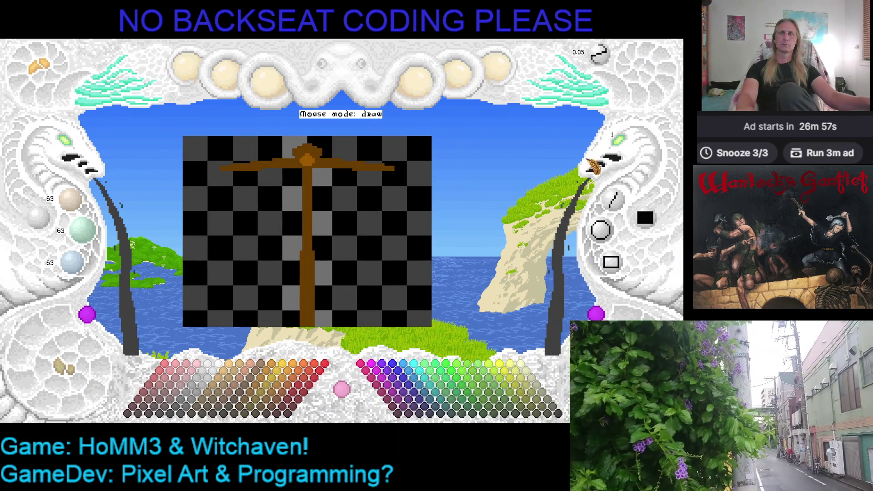
Switch the colour to white and compare the scale over the scenery against the editing canvas.
{"action": "left_click", "coordinate": [221, 365]}
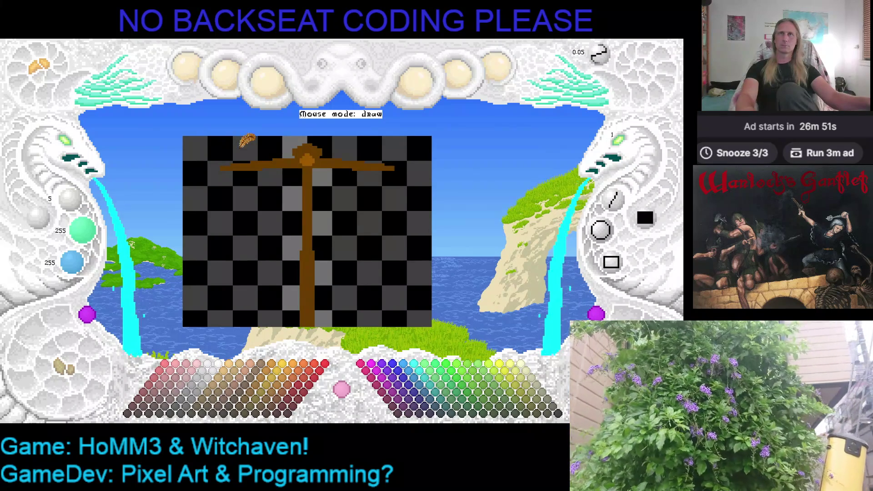
{"action": "left_click", "coordinate": [75, 375]}
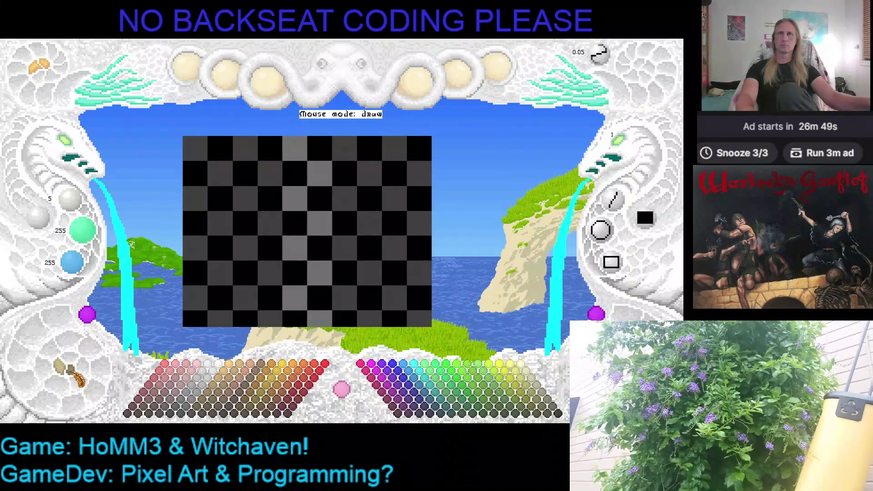
{"action": "left_click", "coordinate": [68, 373]}
{"action": "left_click", "coordinate": [68, 373]}
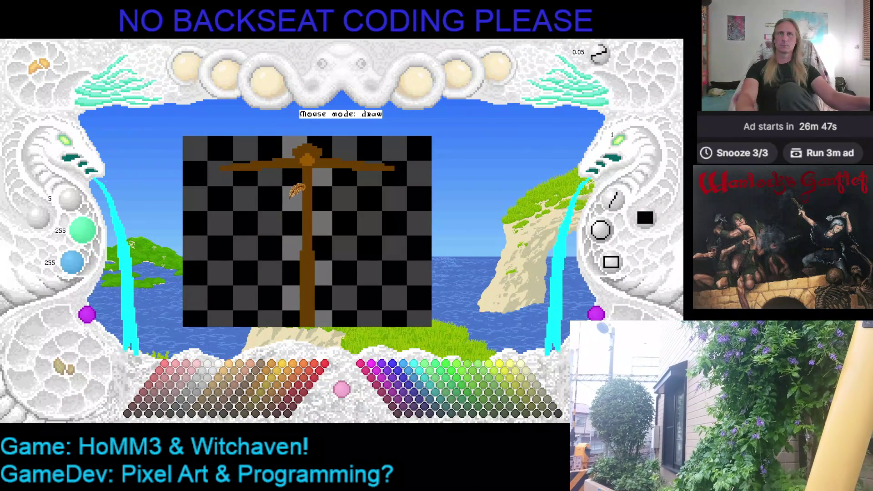
{"action": "left_click", "coordinate": [64, 373]}
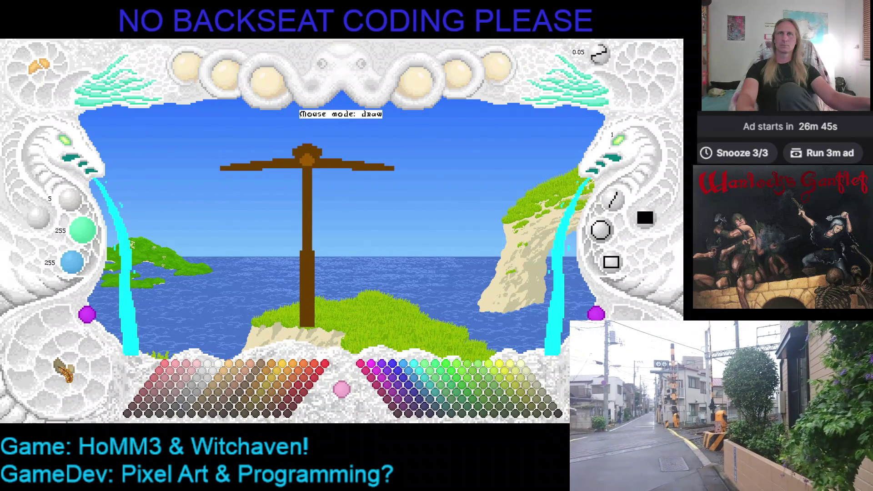
{"action": "left_click", "coordinate": [66, 373]}
{"action": "left_click", "coordinate": [68, 373]}
{"action": "left_click", "coordinate": [69, 372]}
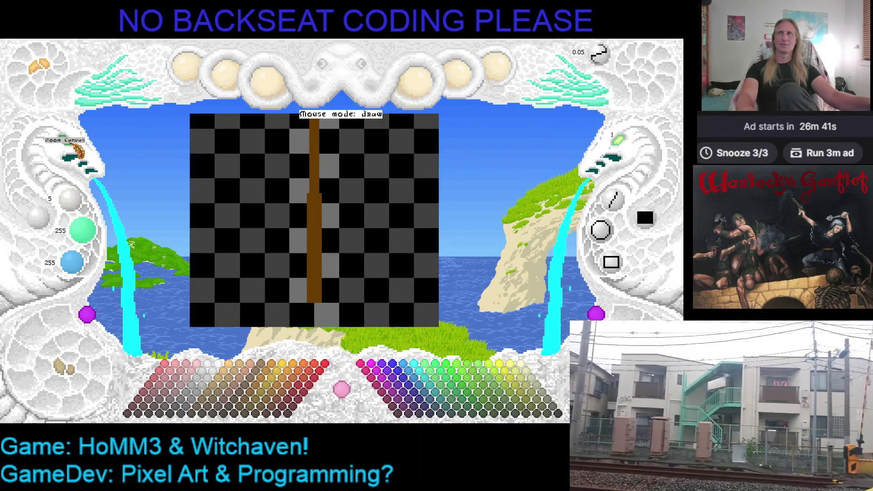
{"action": "scroll", "coordinate": [77, 150], "scroll_direction": "down", "scroll_amount": 3}
{"action": "left_click", "coordinate": [69, 375]}
{"action": "left_click", "coordinate": [69, 375]}
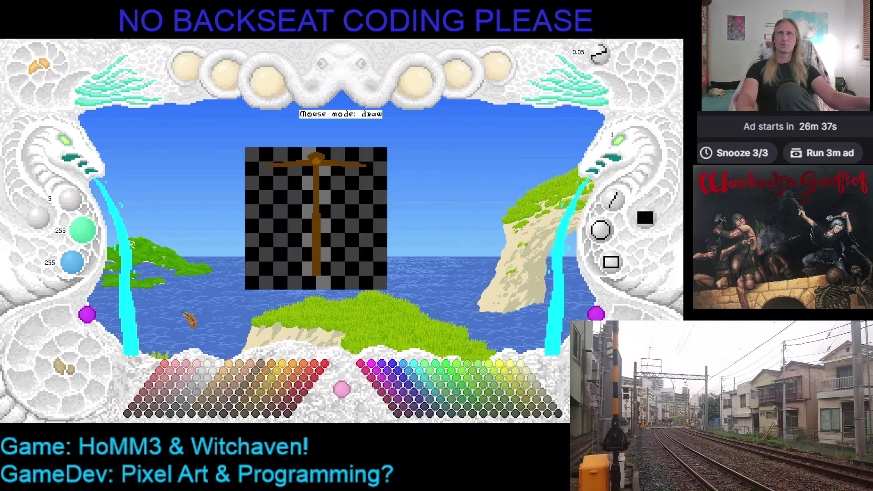
Save the drawing and pick the crossbeam's brown (104, 60, 0) as the paint colour.
{"action": "key", "text": "ctrl+s"}
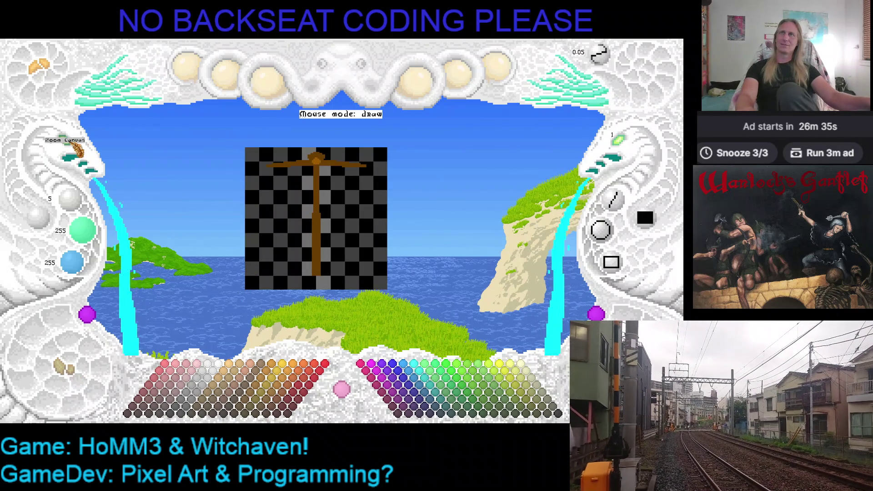
{"action": "scroll", "coordinate": [75, 146], "scroll_direction": "up", "scroll_amount": 1}
{"action": "right_click", "coordinate": [328, 146]}
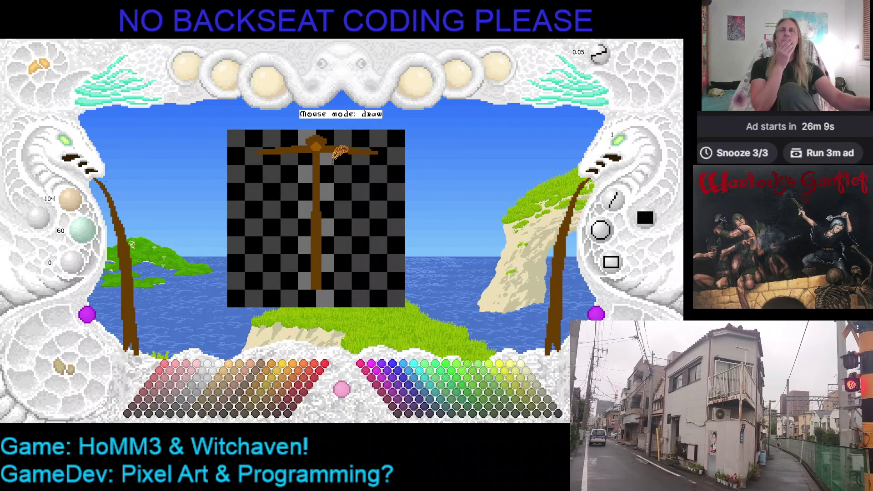
With the Draw Line tool, hang three chain lines from the crossbeam's right end.
{"action": "left_click", "coordinate": [611, 200]}
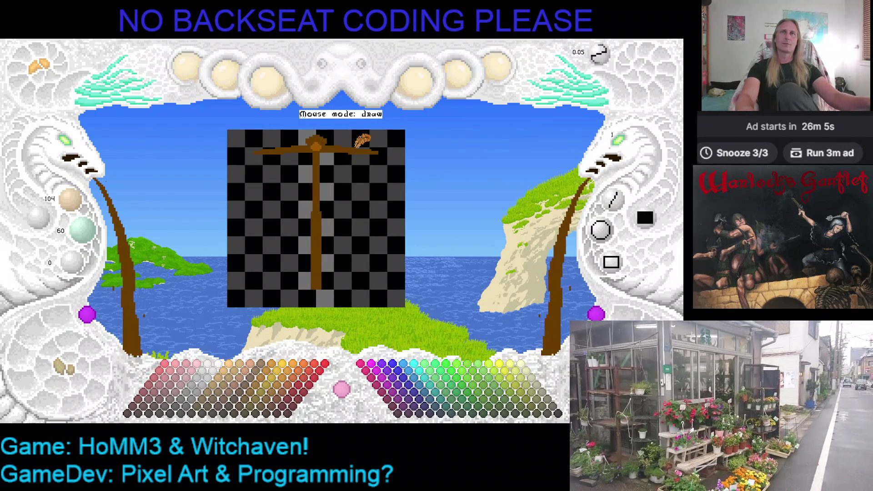
{"action": "left_click_drag", "start_coordinate": [473, 228], "coordinate": [466, 223]}
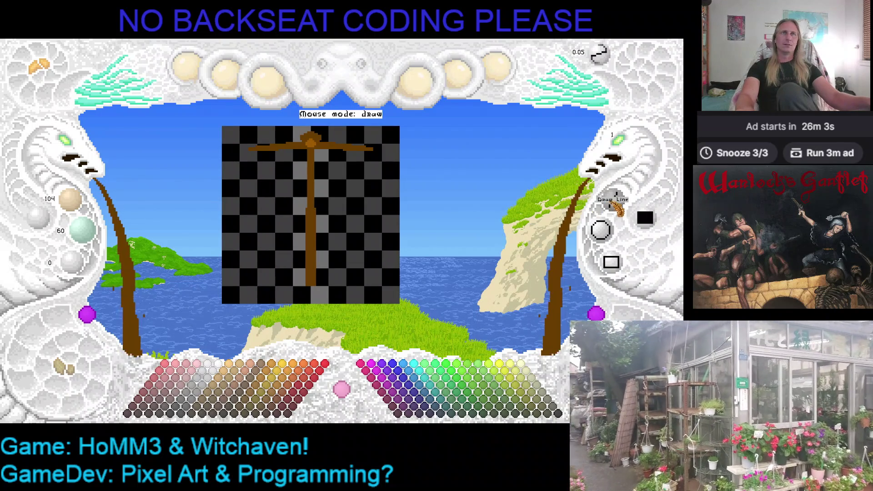
{"action": "left_click", "coordinate": [614, 204]}
{"action": "left_click", "coordinate": [64, 370]}
{"action": "left_click", "coordinate": [63, 370]}
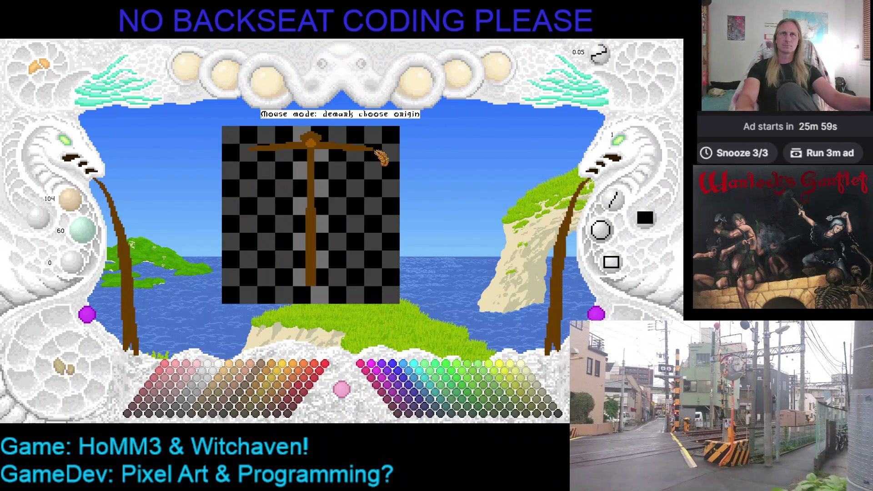
{"action": "left_click", "coordinate": [375, 151]}
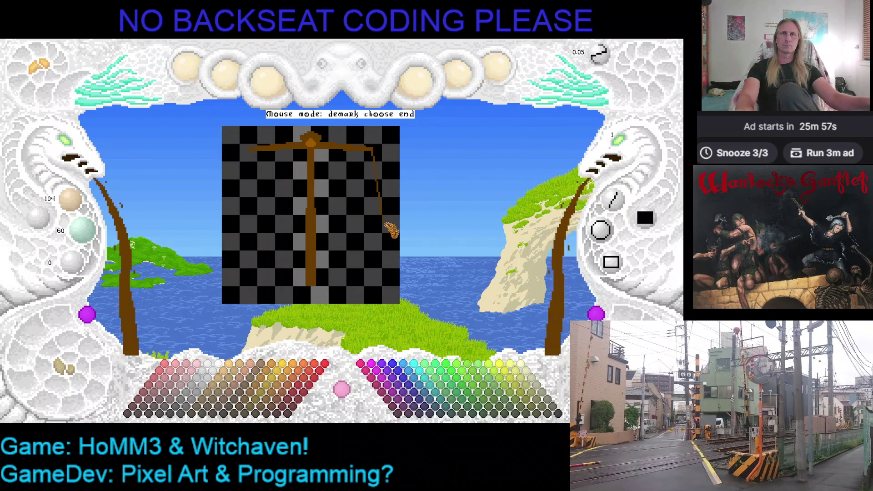
{"action": "left_click", "coordinate": [384, 234]}
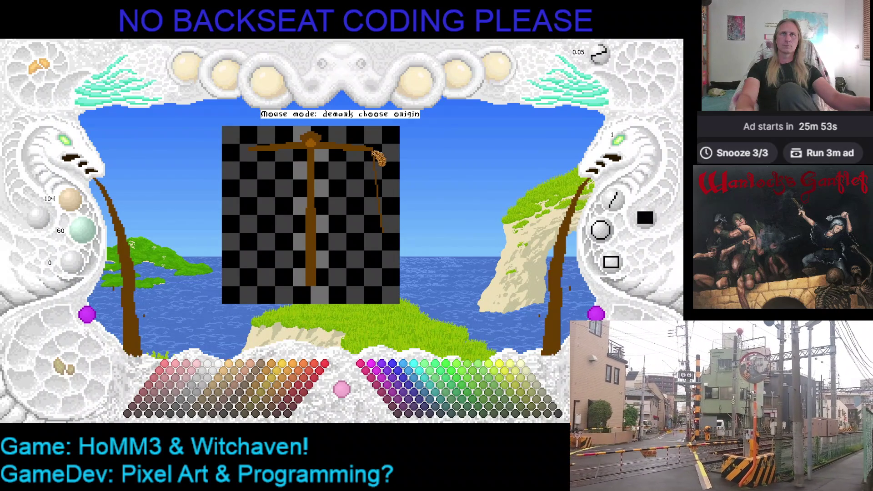
{"action": "left_click", "coordinate": [374, 152]}
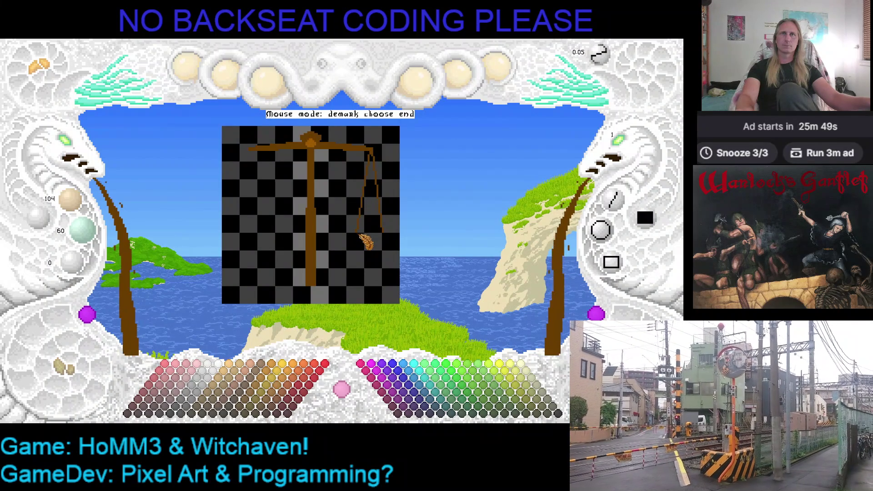
{"action": "left_click", "coordinate": [363, 237]}
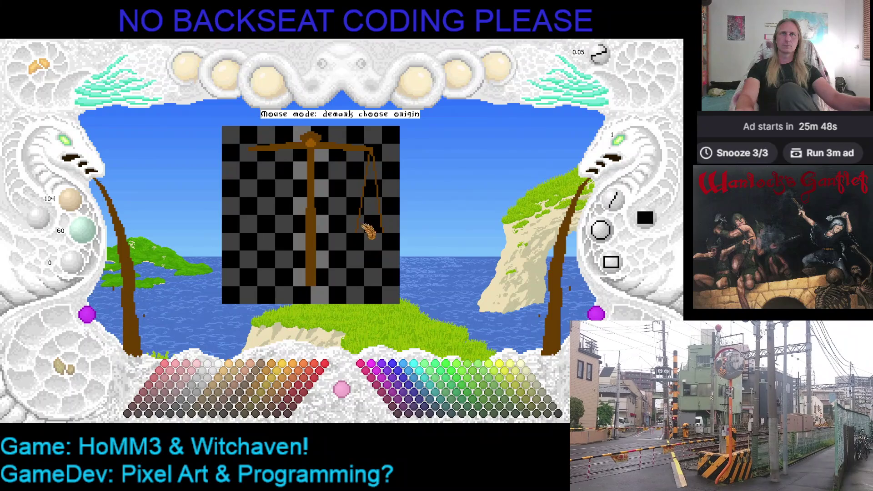
{"action": "left_click", "coordinate": [378, 157]}
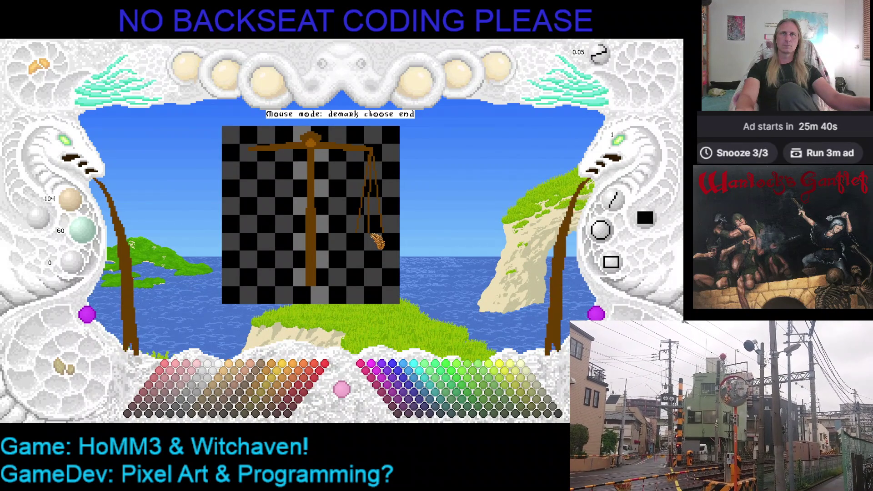
{"action": "left_click", "coordinate": [375, 238]}
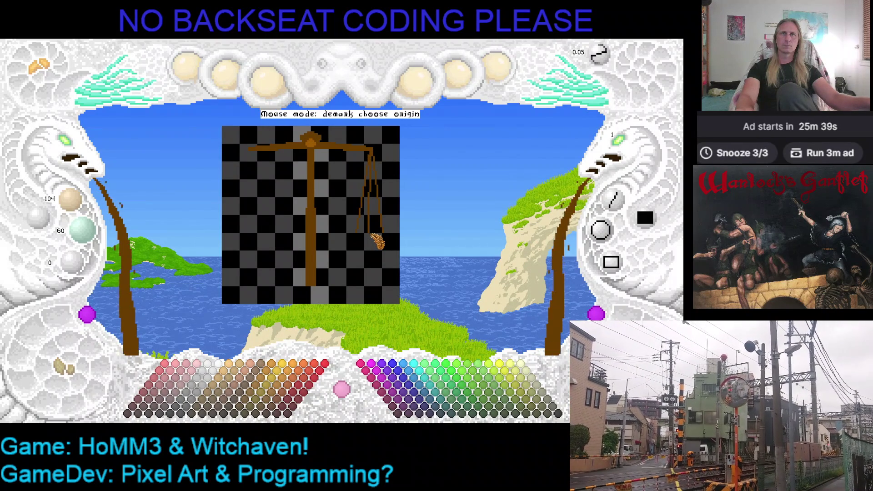
Hang three chain lines from the crossbeam's left end and return to freehand drawing.
{"action": "left_click", "coordinate": [253, 151]}
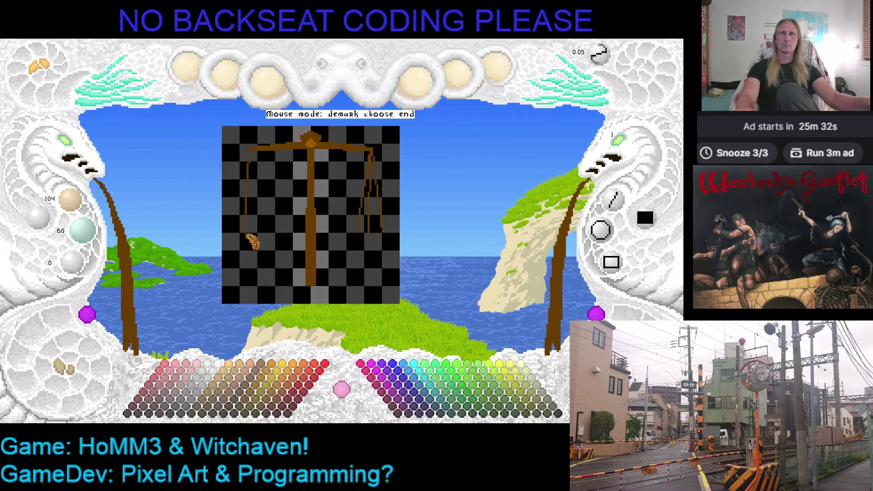
{"action": "left_click", "coordinate": [239, 232]}
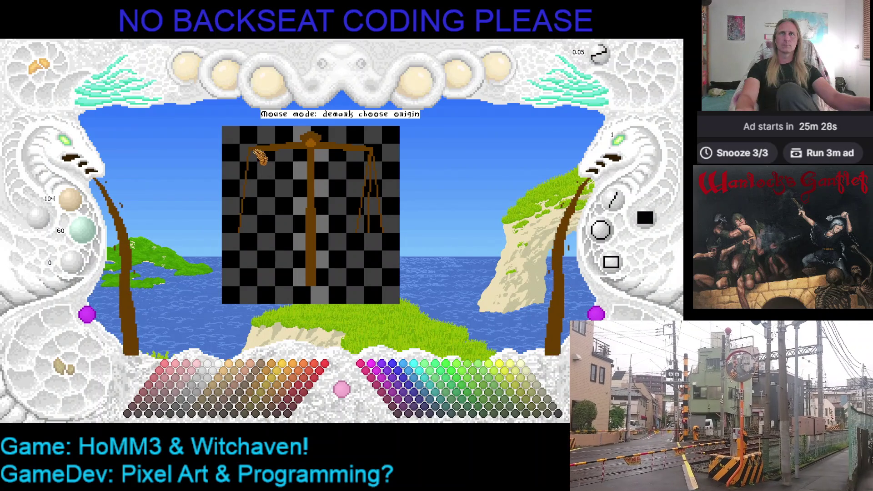
{"action": "left_click", "coordinate": [253, 151]}
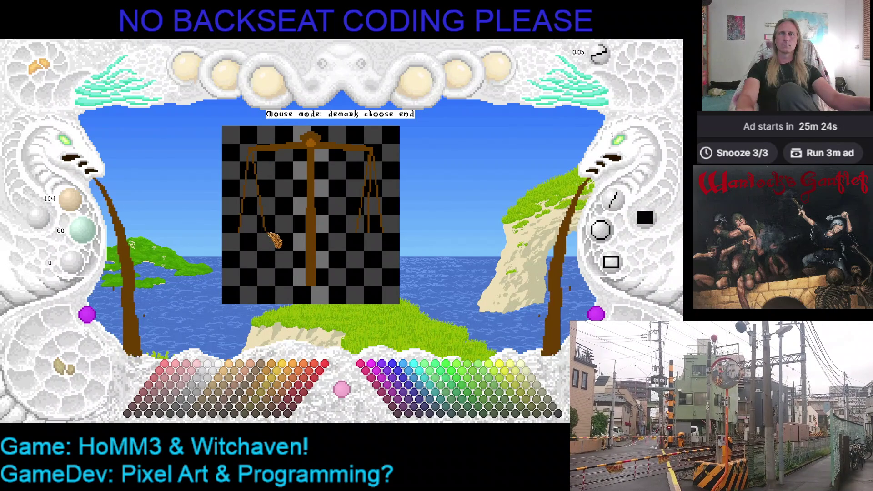
{"action": "left_click", "coordinate": [268, 236]}
{"action": "left_click", "coordinate": [255, 151]}
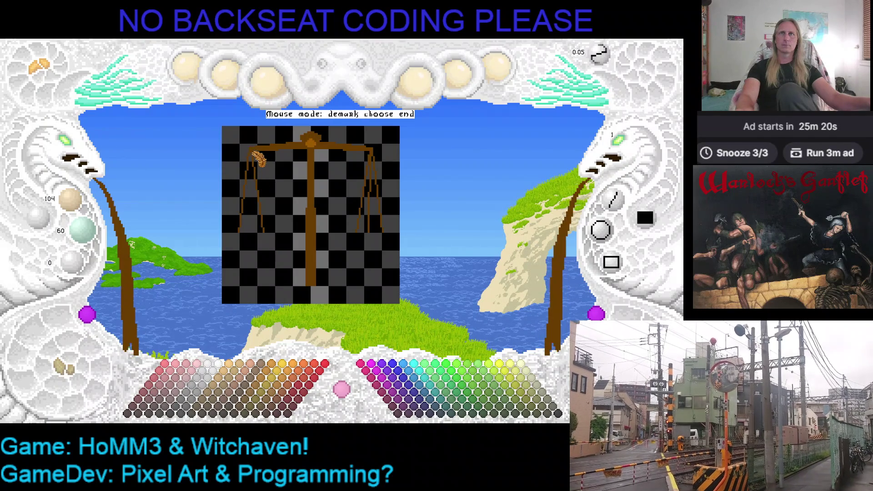
{"action": "left_click", "coordinate": [258, 241]}
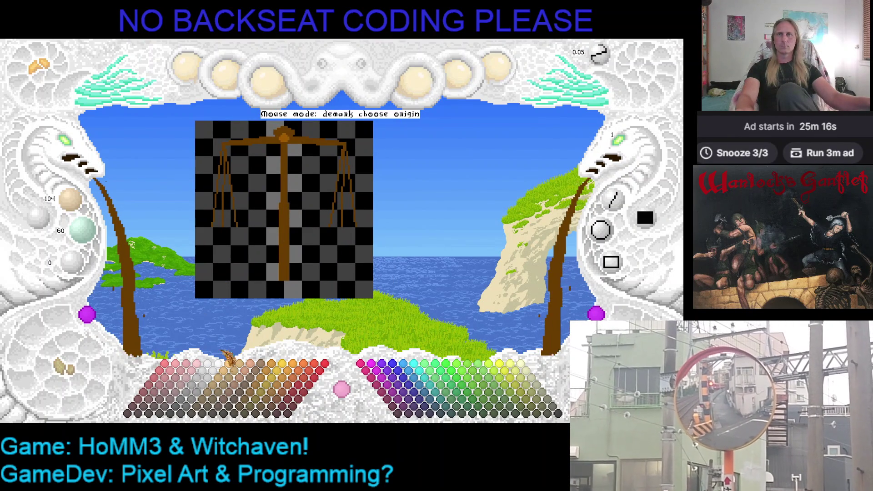
{"action": "left_click", "coordinate": [630, 169]}
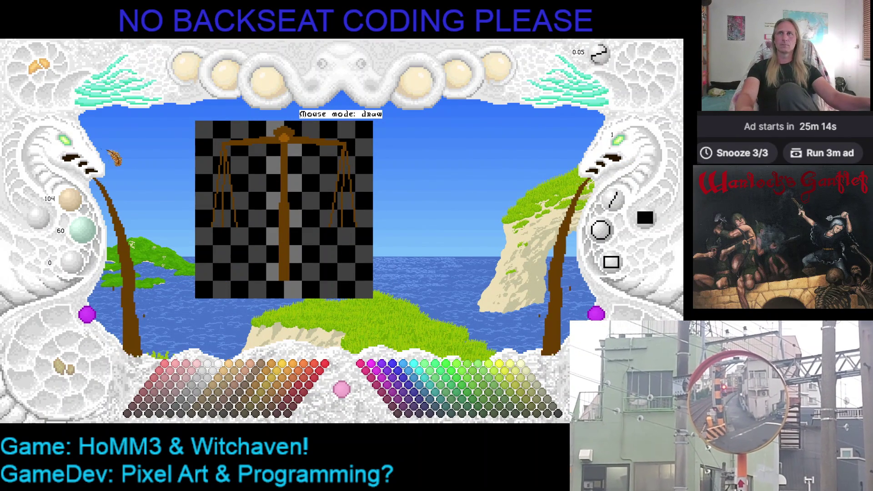
Draw a flat horizontal brown pan beneath the left chains.
{"action": "scroll", "coordinate": [198, 179], "scroll_direction": "up", "scroll_amount": 2}
{"action": "left_click_drag", "start_coordinate": [196, 188], "coordinate": [307, 184]}
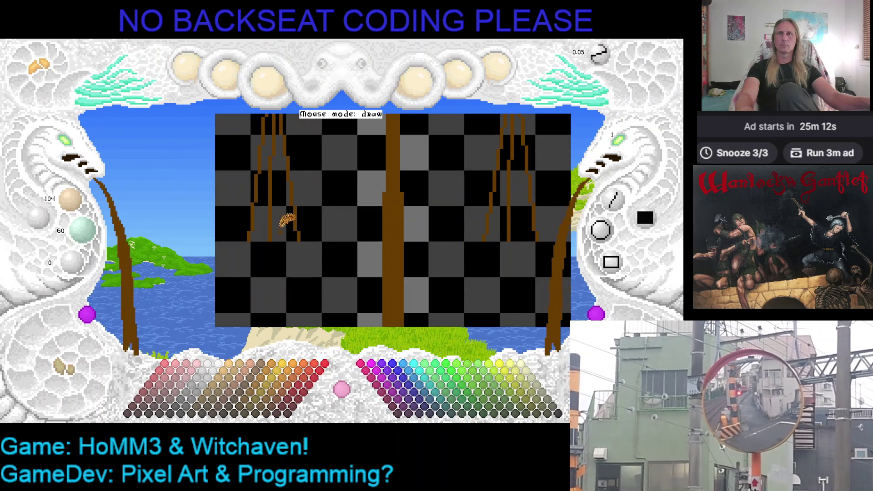
{"action": "left_click_drag", "start_coordinate": [247, 241], "coordinate": [299, 240]}
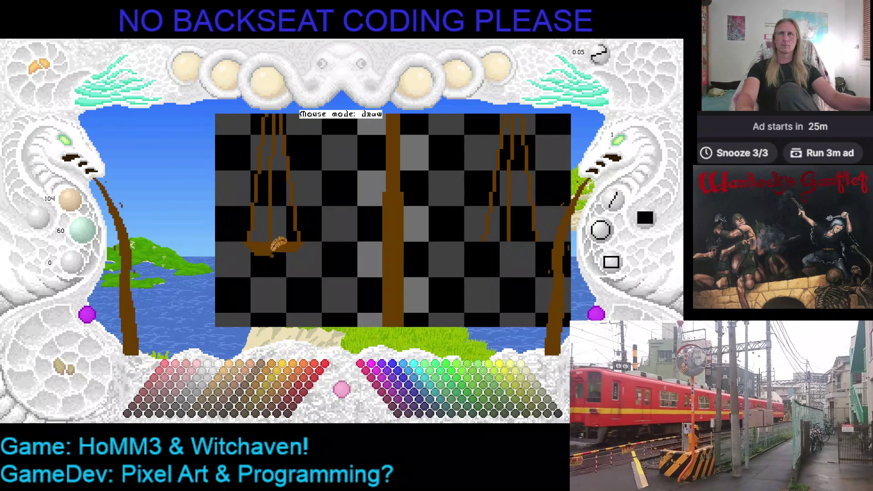
Recentre the view on the whole scale, save the drawing, and close the pixel editor.
{"action": "key", "text": "Right"}
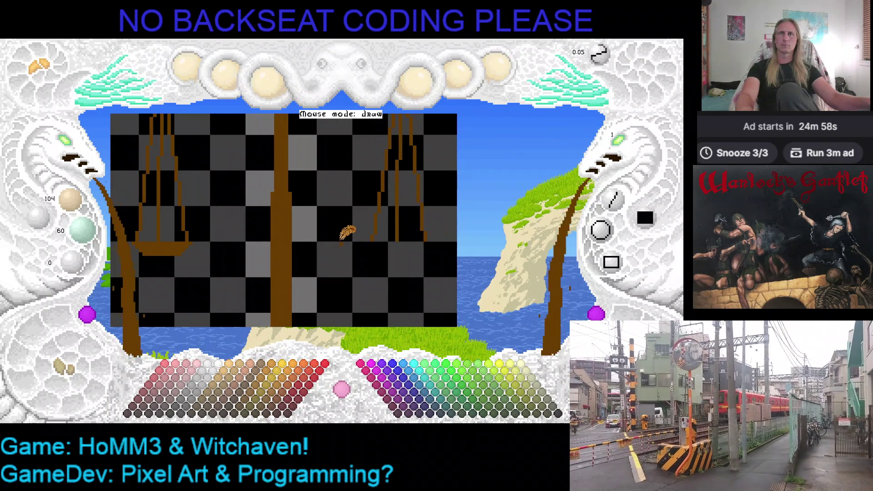
{"action": "key", "text": "Left"}
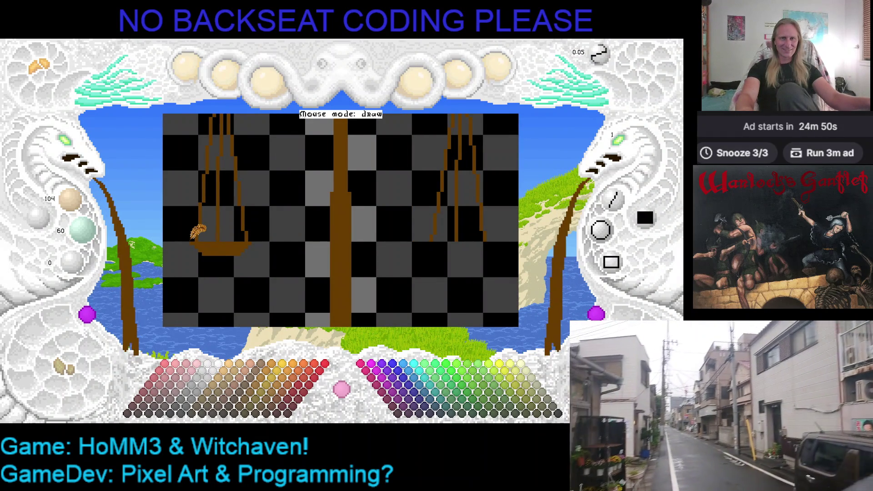
{"action": "scroll", "coordinate": [195, 233], "scroll_direction": "down", "scroll_amount": 2}
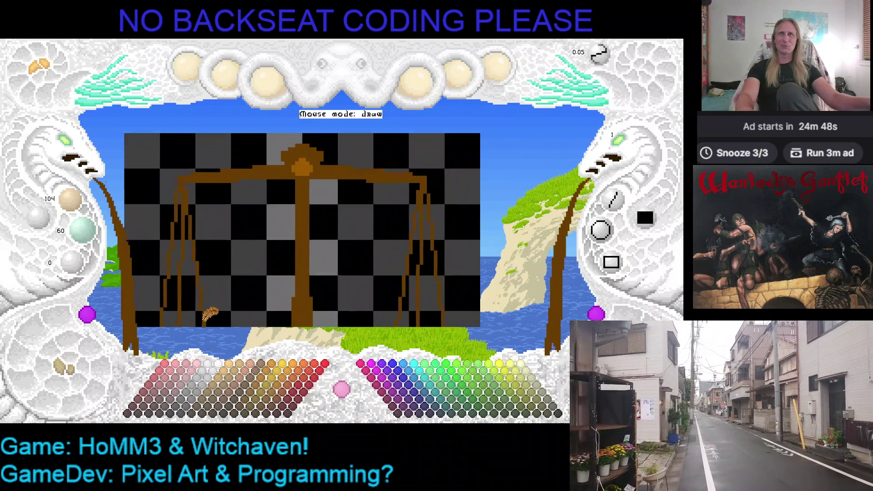
{"action": "mouse_move", "coordinate": [248, 253]}
{"action": "left_mouse_down"}
{"action": "mouse_move", "coordinate": [300, 174]}
{"action": "mouse_move", "coordinate": [281, 244]}
{"action": "left_mouse_up"}
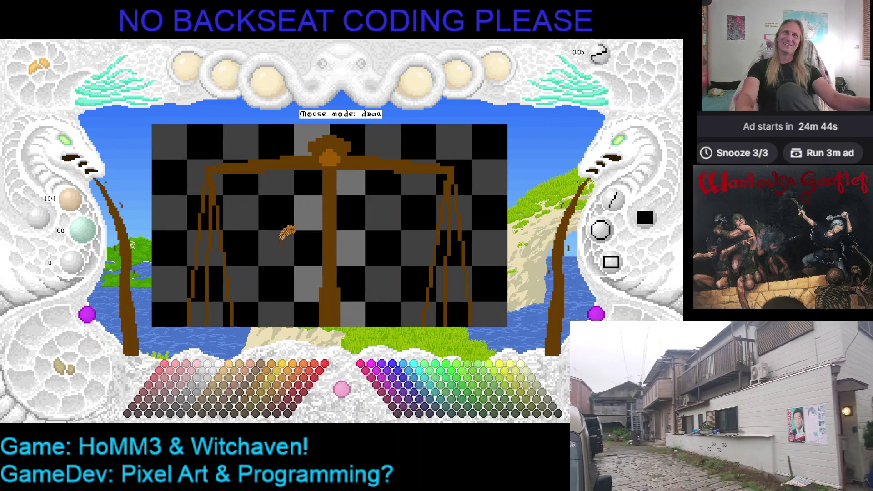
{"action": "key", "text": "ctrl+s"}
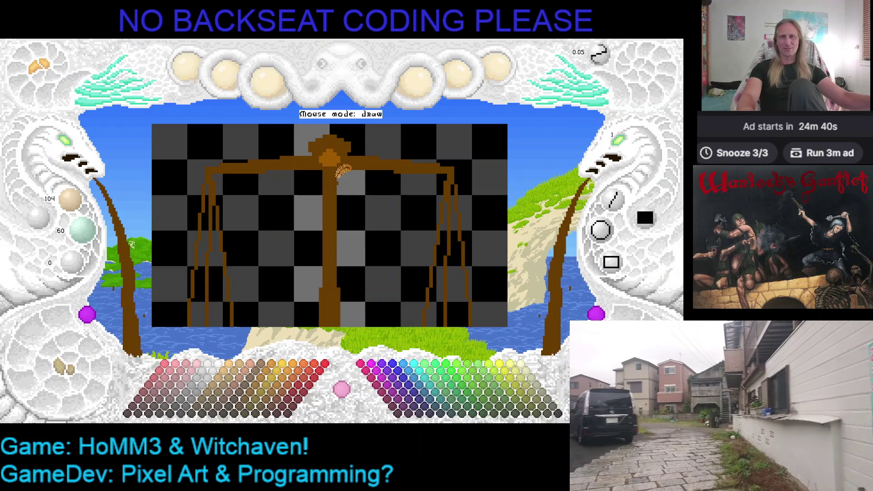
{"action": "key", "text": "Escape"}
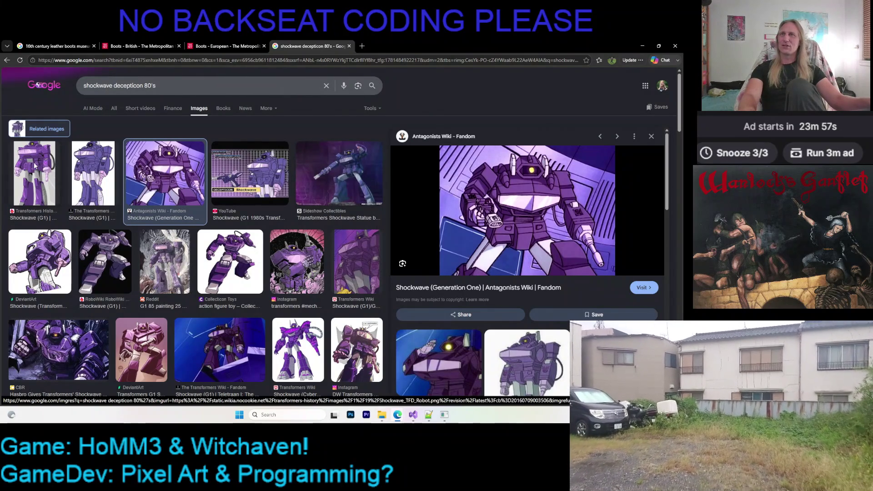
Preview the first Shockwave thumbnail, then the second one from The Transformers Wiki.
{"action": "left_click", "coordinate": [34, 162]}
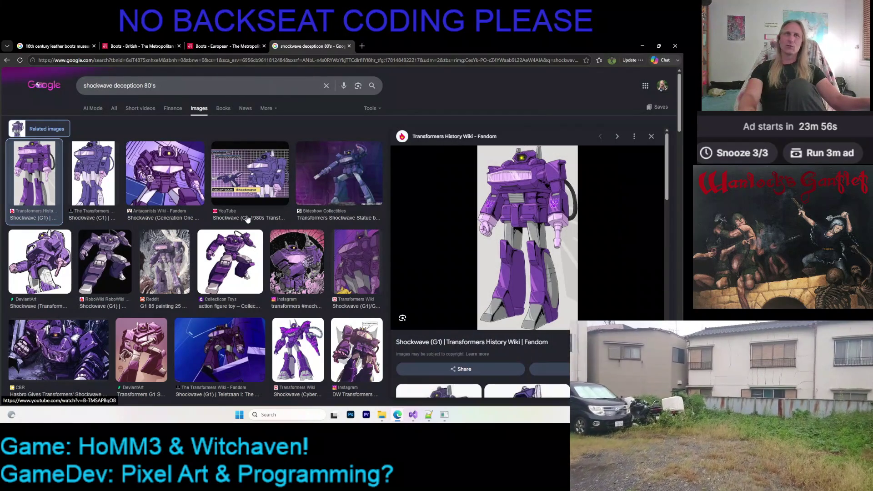
{"action": "left_click", "coordinate": [108, 175]}
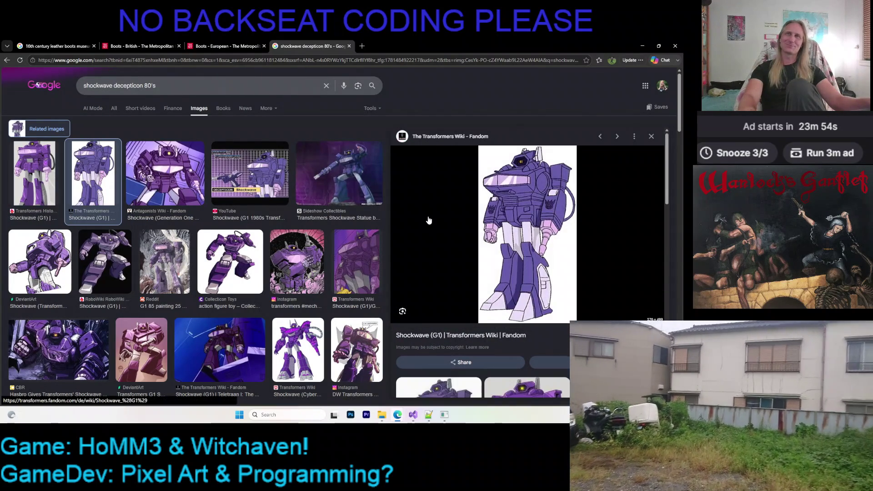
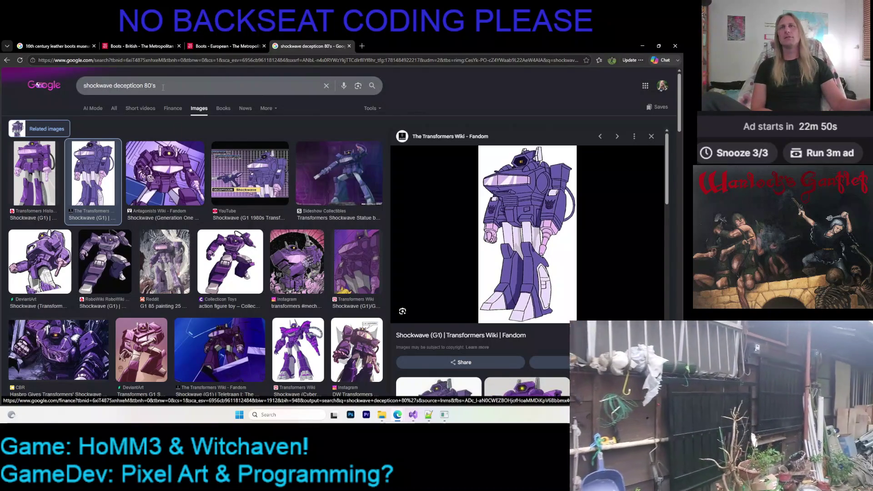
Replace 'shockwave' with 'galvatron' in the image search query and run the search.
{"action": "left_click", "coordinate": [205, 88]}
{"action": "key", "text": "ctrl+Left"}
{"action": "key", "text": "ctrl+Left"}
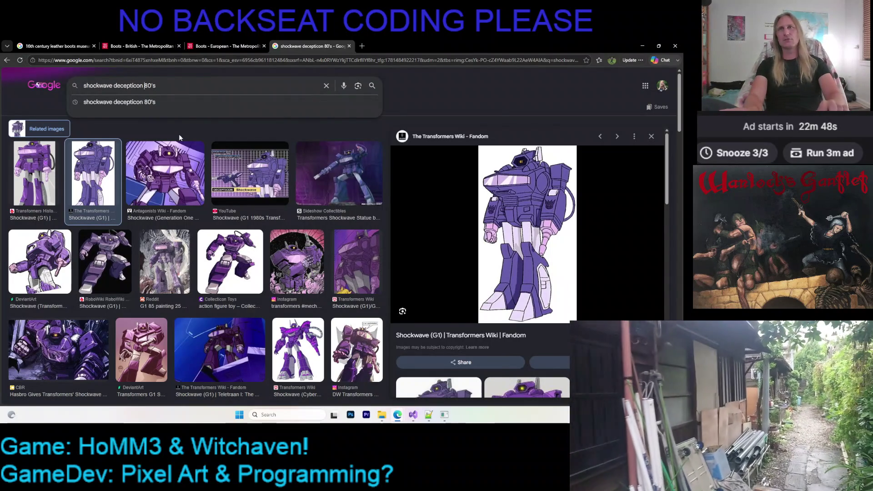
{"action": "key", "text": "ctrl+BackSpace"}
{"action": "type", "text": "galvatron"}
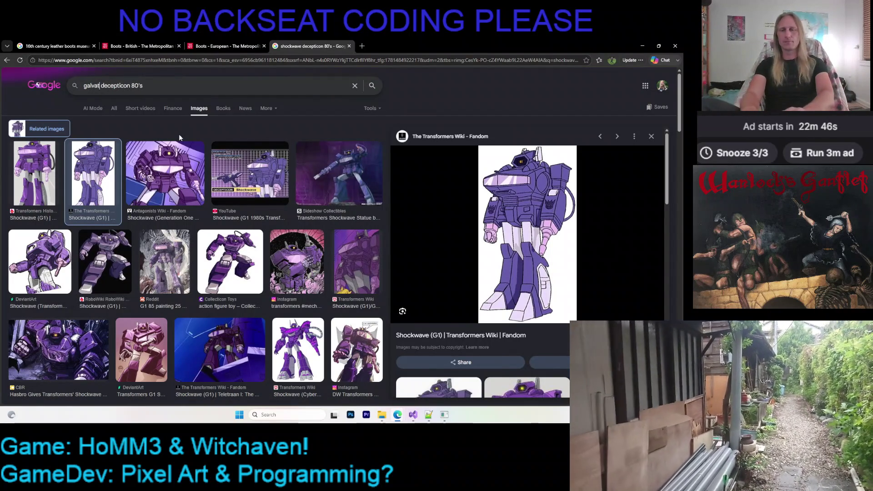
{"action": "key", "text": "Return"}
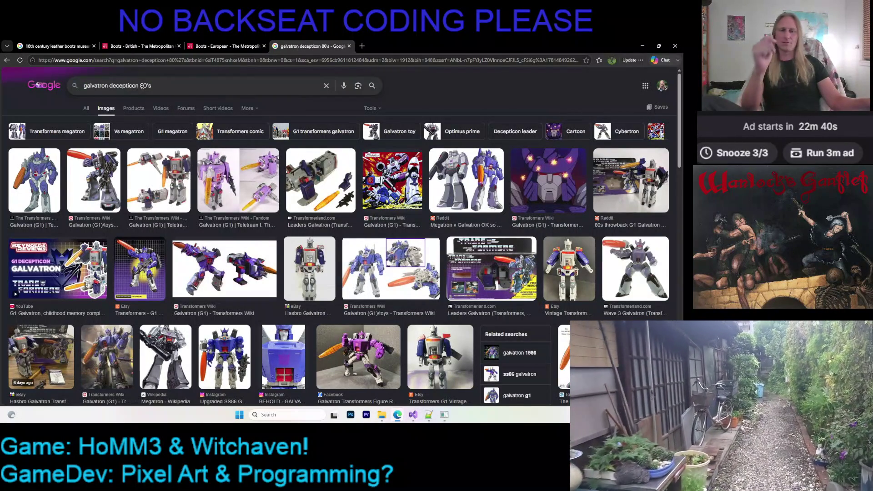
Change 80's to 90's in the query and search again.
{"action": "key", "text": "BackSpace"}
{"action": "type", "text": "9"}
{"action": "key", "text": "Return"}
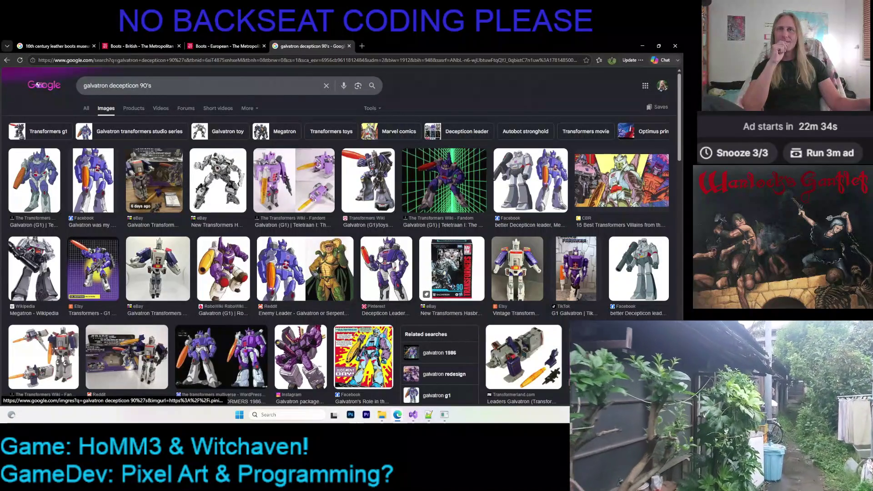
Preview the Pinterest Decepticon Leader Galvatron and Wallpaper Safari Galvatron images.
{"action": "left_click", "coordinate": [380, 257]}
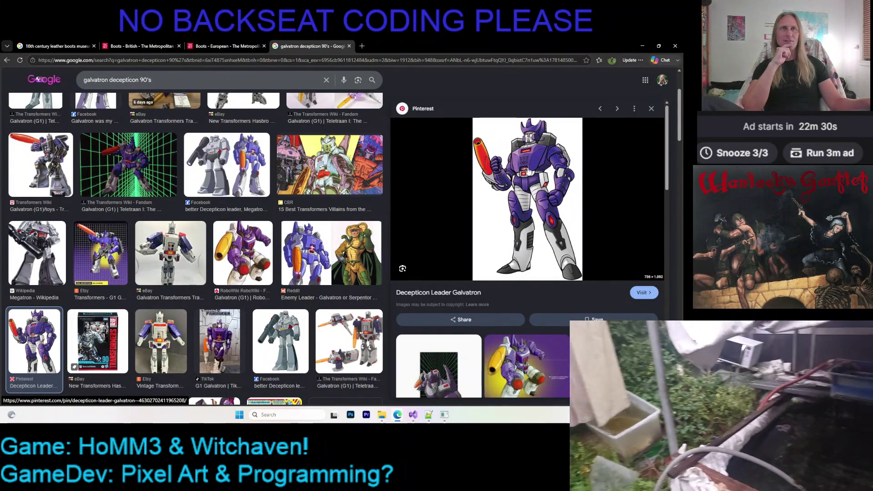
{"action": "scroll", "coordinate": [522, 157], "scroll_direction": "down", "scroll_amount": 3}
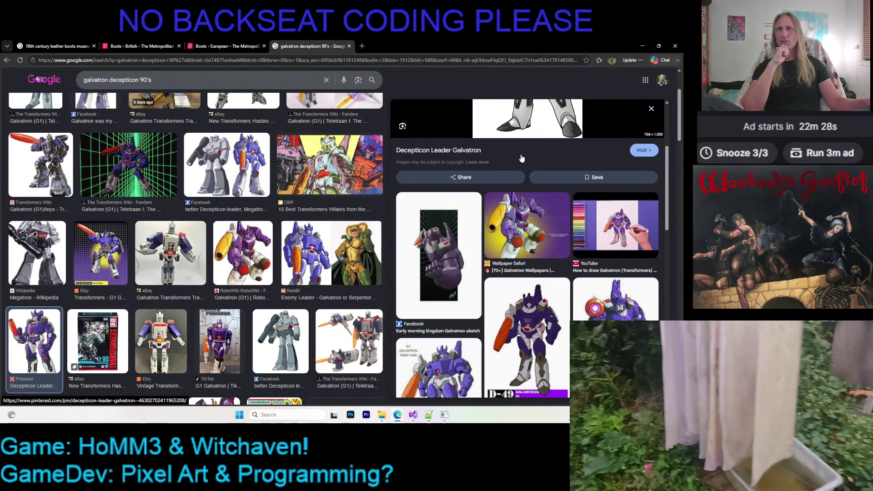
{"action": "left_click", "coordinate": [541, 221]}
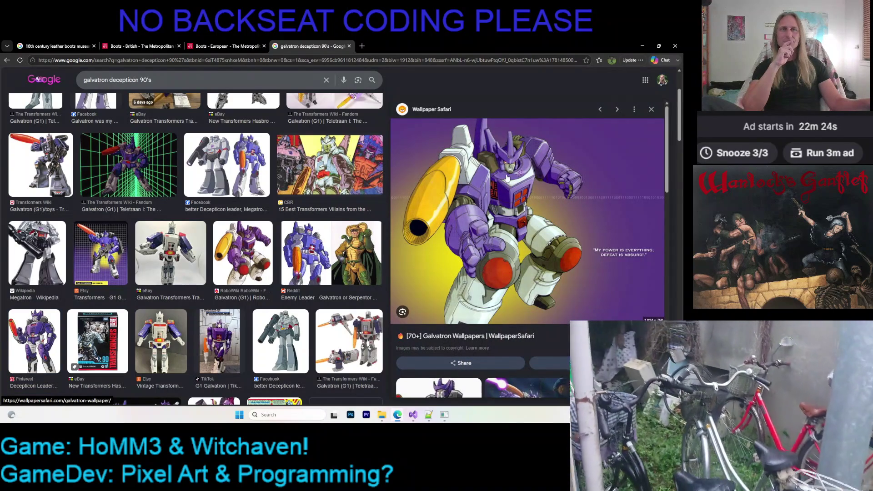
{"action": "scroll", "coordinate": [506, 173], "scroll_direction": "down", "scroll_amount": 5}
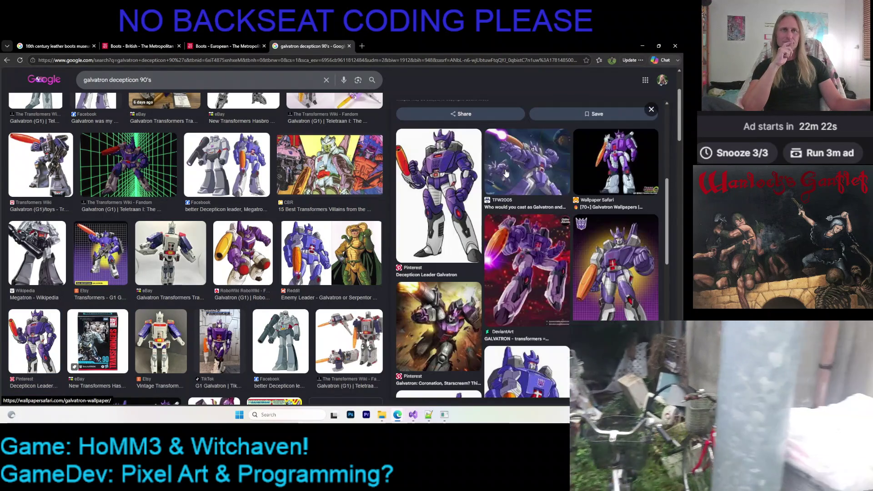
{"action": "scroll", "coordinate": [506, 172], "scroll_direction": "up", "scroll_amount": 5}
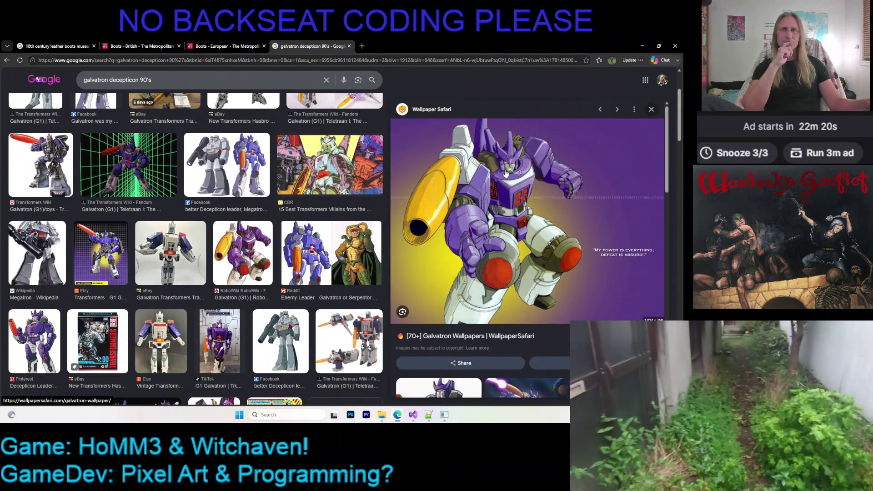
{"action": "scroll", "coordinate": [267, 203], "scroll_direction": "up", "scroll_amount": 3}
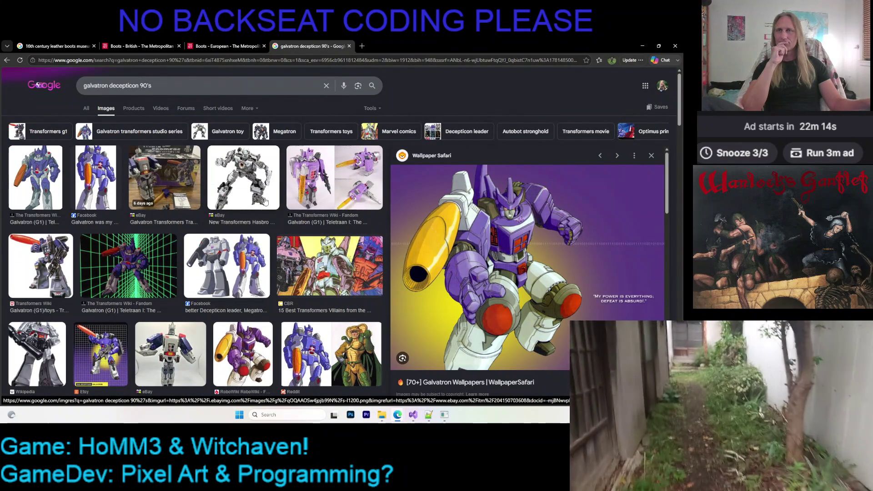
Preview the Facebook Megatron and Galvatron image and the next result, then show related images.
{"action": "left_click", "coordinate": [251, 265]}
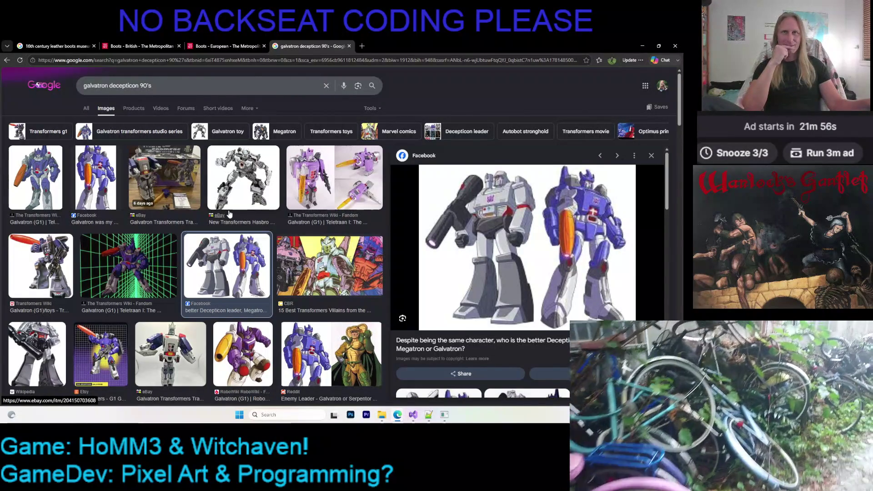
{"action": "key", "text": "Right"}
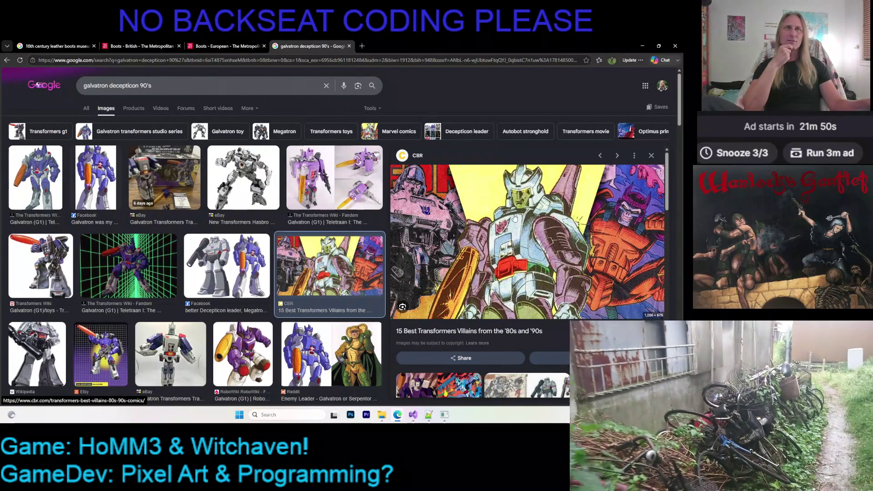
{"action": "scroll", "coordinate": [530, 240], "scroll_direction": "down", "scroll_amount": 10}
{"action": "scroll", "coordinate": [535, 318], "scroll_direction": "down", "scroll_amount": 10}
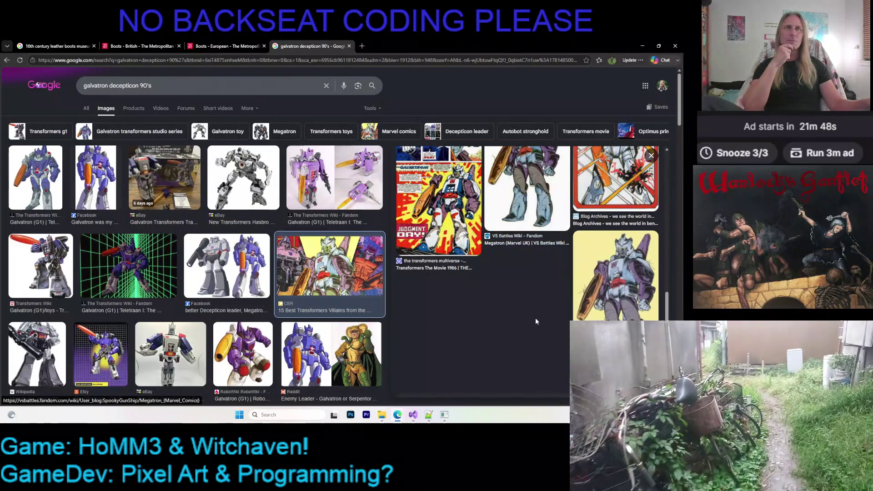
{"action": "left_click", "coordinate": [522, 255]}
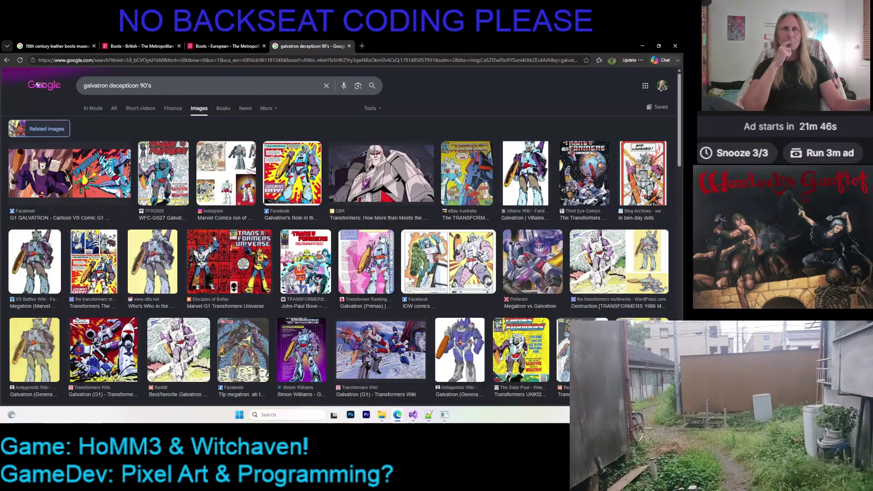
Preview the Transformers Wiki Galvatron (G1) and Reddit favorite Galvatron images.
{"action": "scroll", "coordinate": [561, 250], "scroll_direction": "down", "scroll_amount": 2}
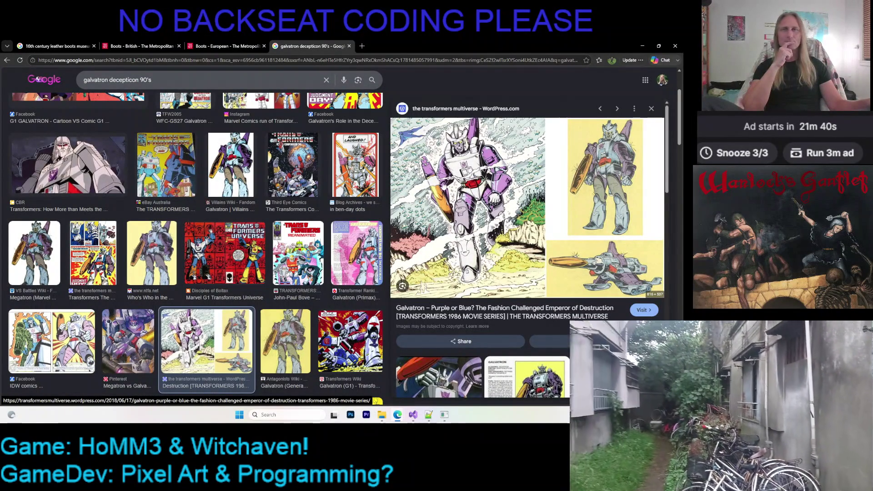
{"action": "scroll", "coordinate": [509, 169], "scroll_direction": "down", "scroll_amount": 5}
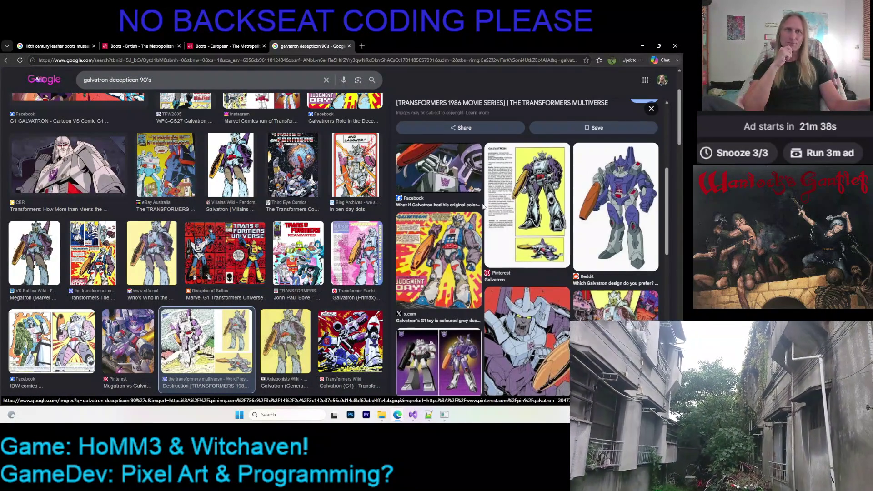
{"action": "scroll", "coordinate": [509, 169], "scroll_direction": "up", "scroll_amount": 5}
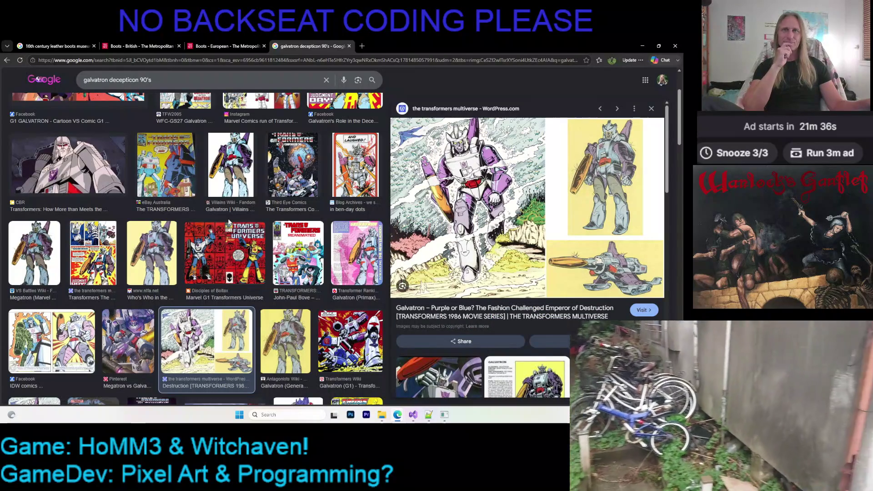
{"action": "scroll", "coordinate": [227, 223], "scroll_direction": "down", "scroll_amount": 3}
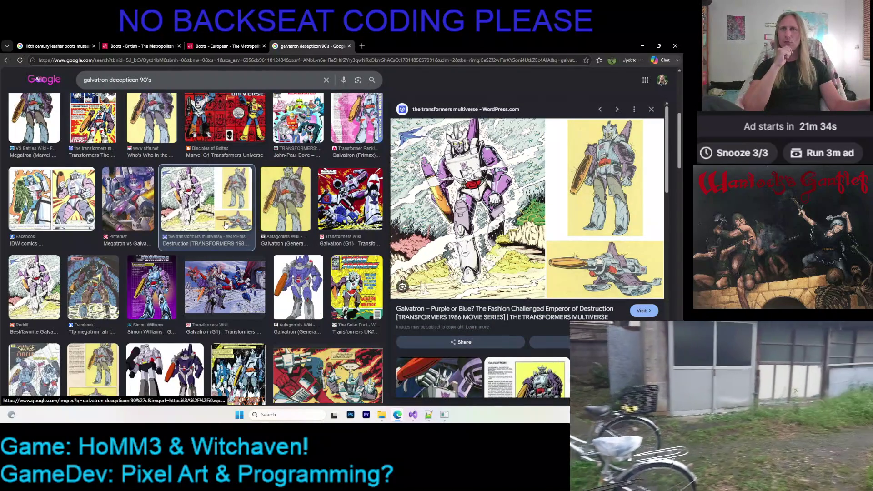
{"action": "scroll", "coordinate": [225, 225], "scroll_direction": "down", "scroll_amount": 2}
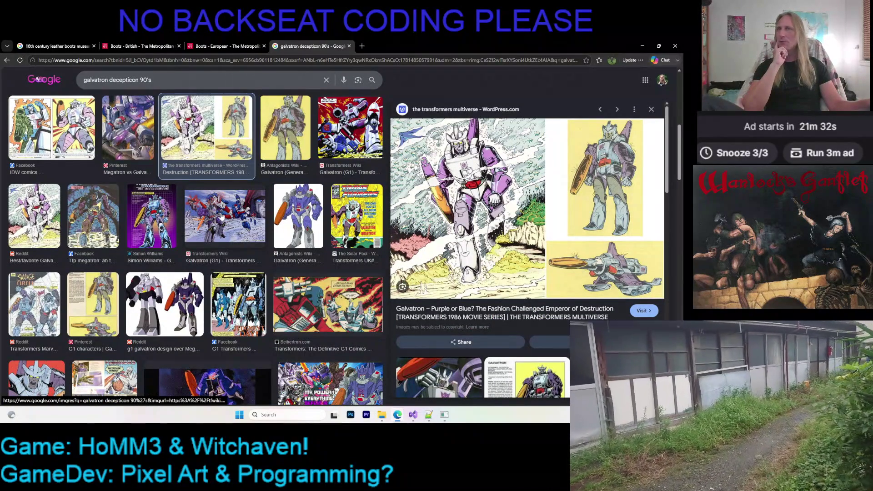
{"action": "left_click", "coordinate": [222, 225]}
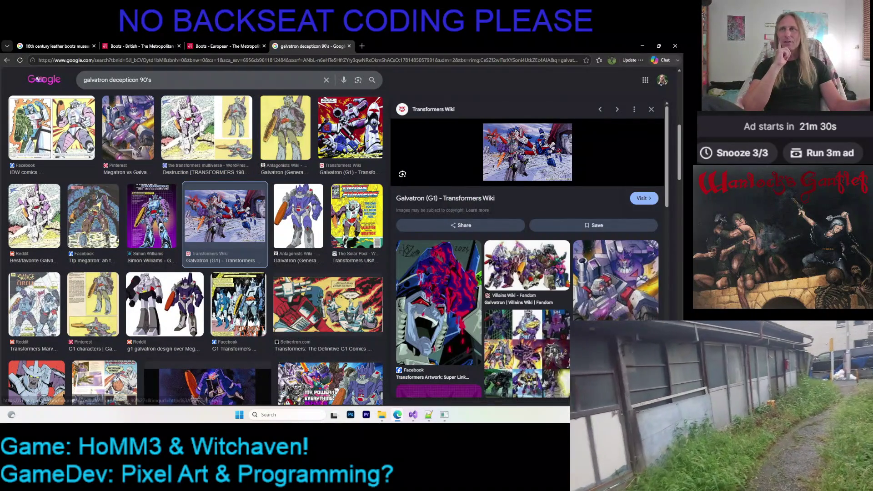
{"action": "left_click", "coordinate": [34, 216]}
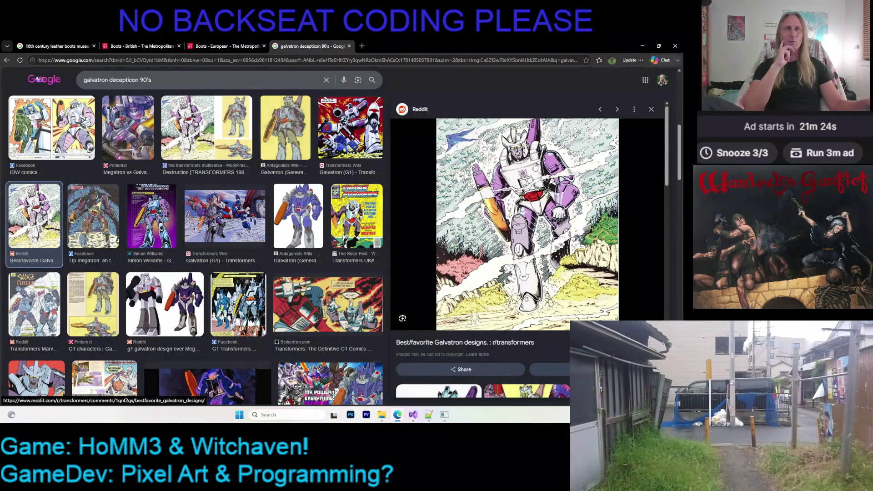
Preview the And Laughed! comic page and Villains Wiki Galvatron images.
{"action": "scroll", "coordinate": [501, 187], "scroll_direction": "down", "scroll_amount": 10}
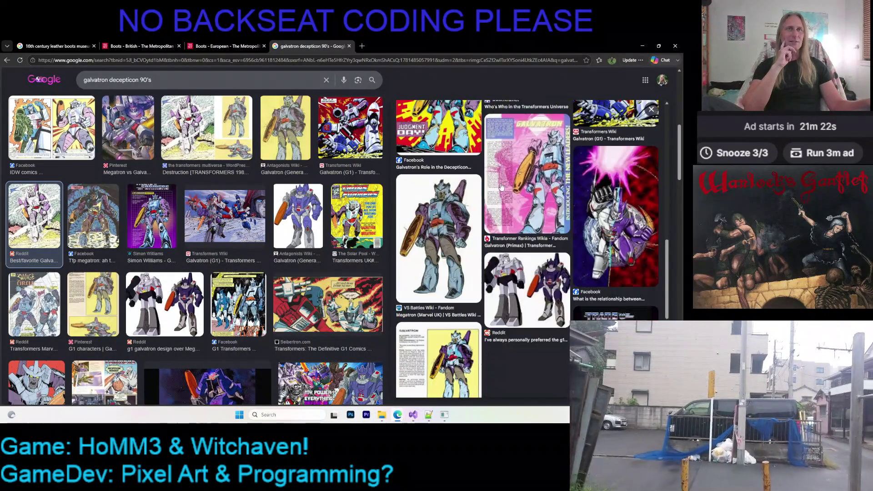
{"action": "scroll", "coordinate": [501, 187], "scroll_direction": "down", "scroll_amount": 3}
{"action": "scroll", "coordinate": [305, 249], "scroll_direction": "up", "scroll_amount": 5}
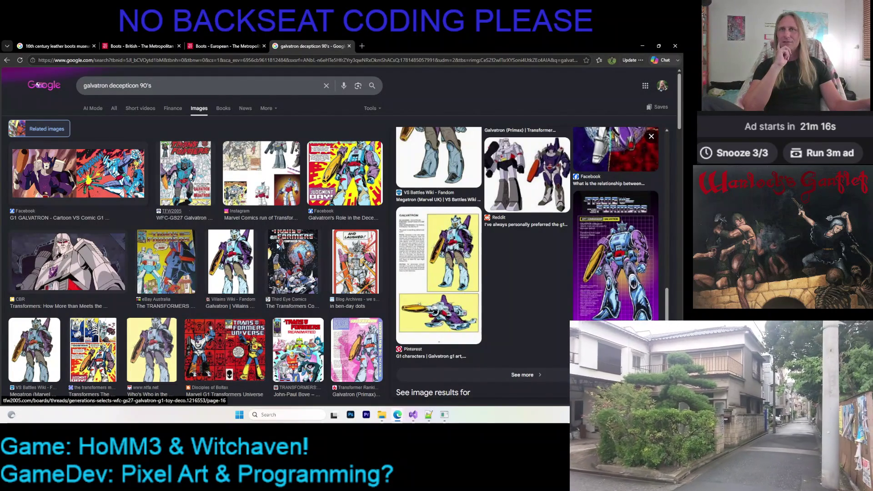
{"action": "left_click", "coordinate": [359, 252]}
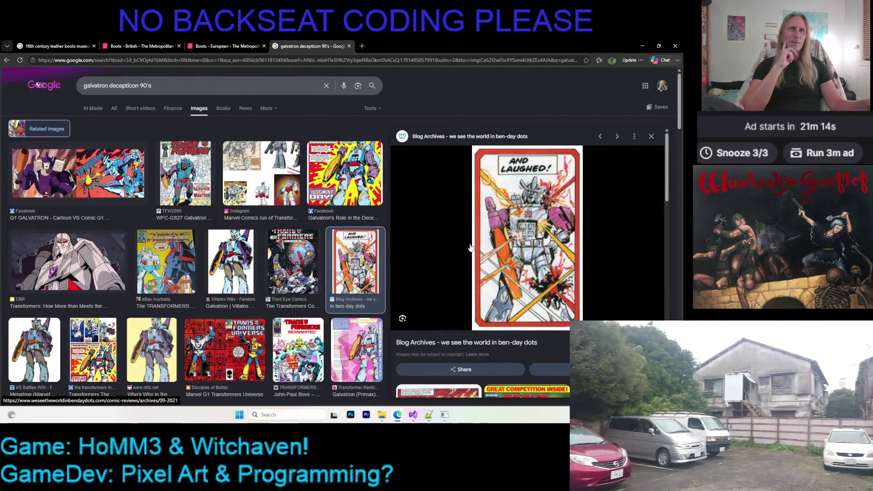
{"action": "scroll", "coordinate": [467, 226], "scroll_direction": "down", "scroll_amount": 5}
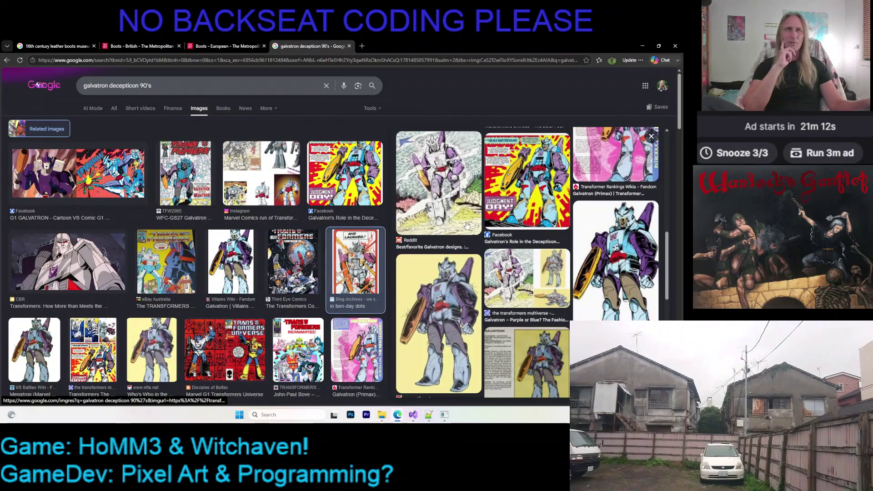
{"action": "left_click", "coordinate": [461, 218]}
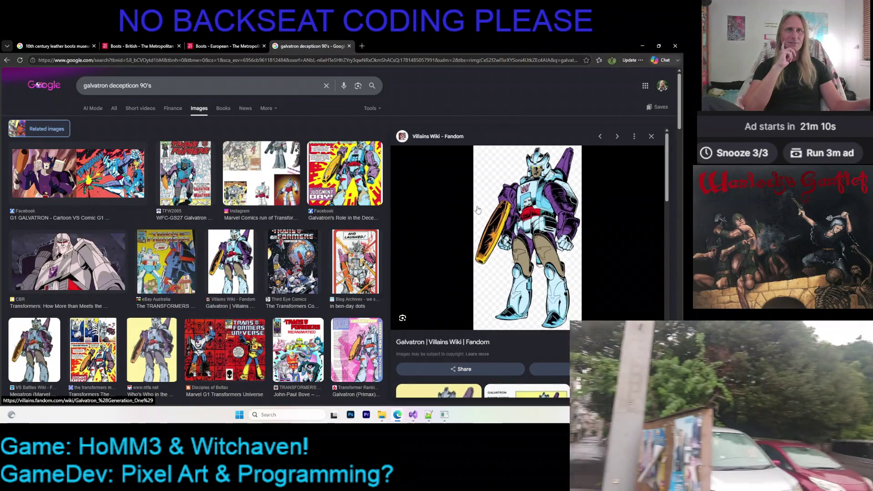
{"action": "scroll", "coordinate": [477, 210], "scroll_direction": "down", "scroll_amount": 10}
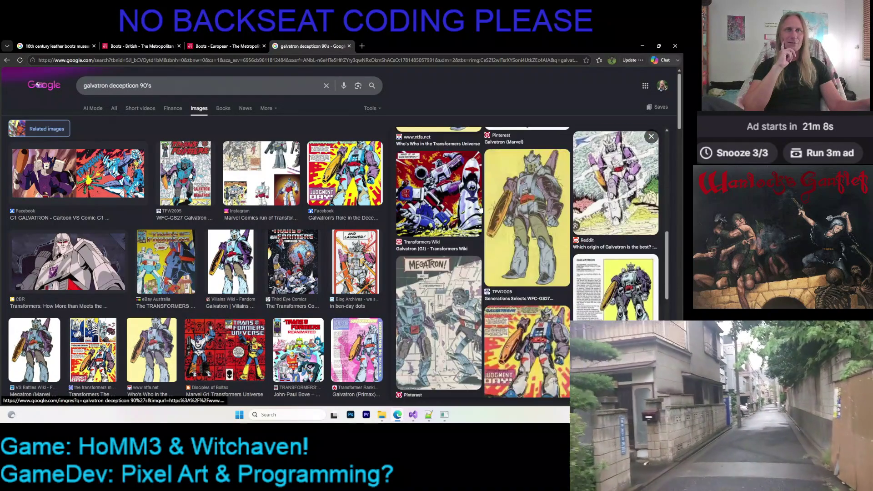
{"action": "scroll", "coordinate": [480, 209], "scroll_direction": "down", "scroll_amount": 3}
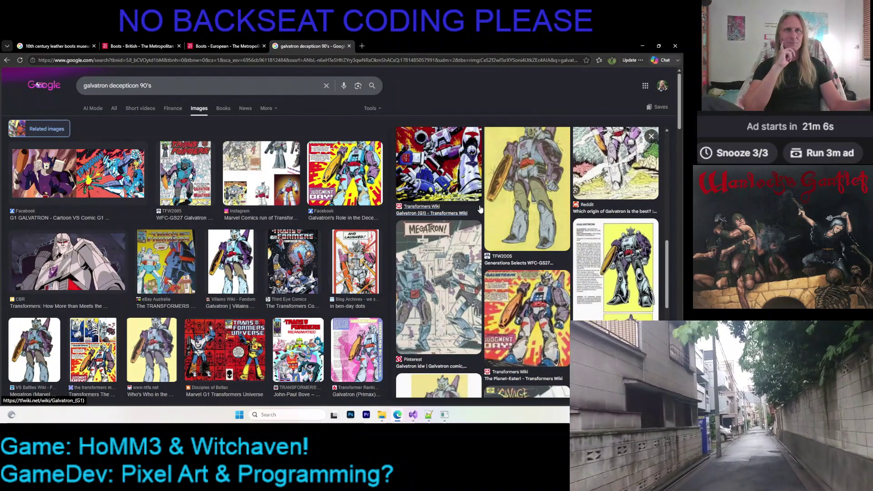
View a larger Galvatron picture, return to the grid, and minimize the browser.
{"action": "left_click", "coordinate": [617, 257]}
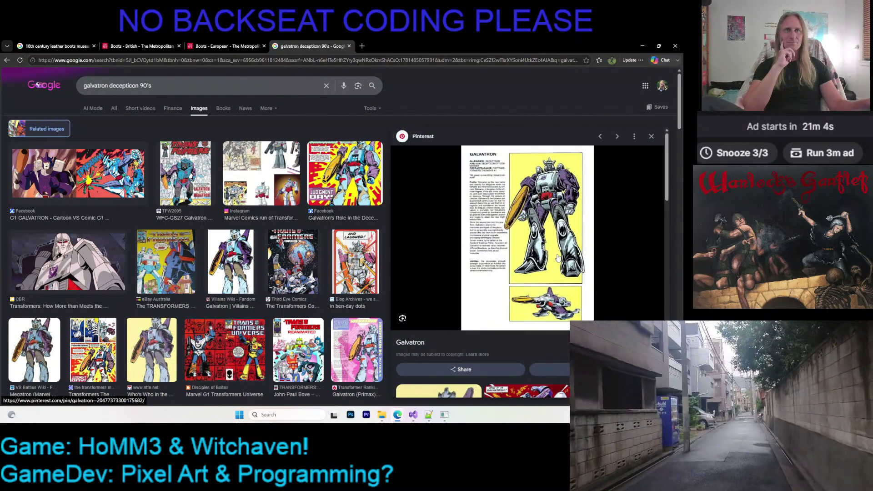
{"action": "key", "text": "alt+Left"}
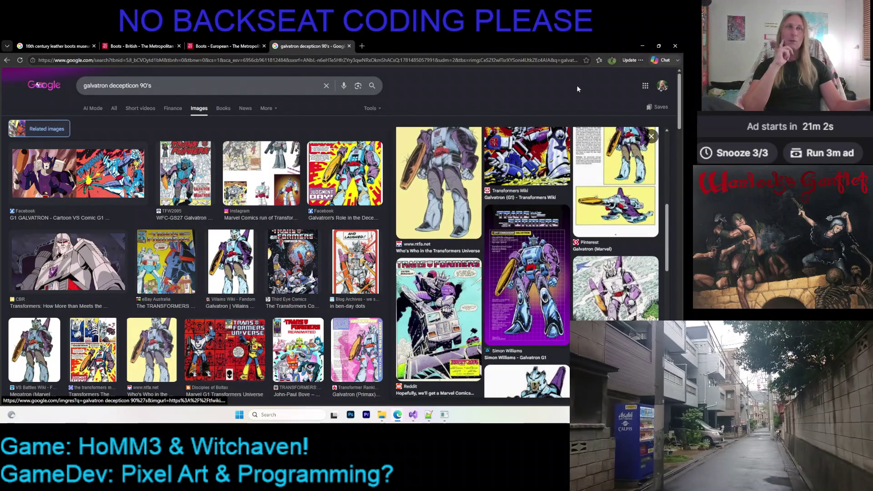
{"action": "left_click", "coordinate": [641, 46]}
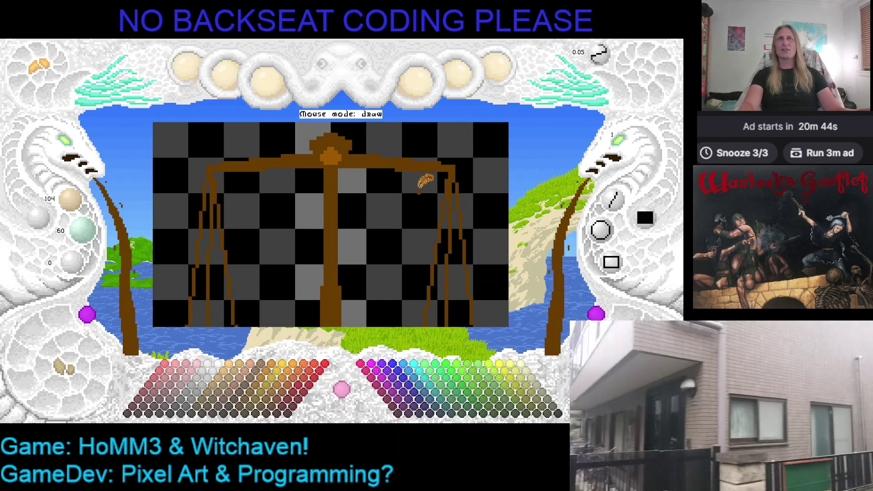
Pan and zoom the canvas to get the two hanging pans and central column in close view.
{"action": "key", "text": "Right"}
{"action": "left_click_drag", "start_coordinate": [387, 180], "coordinate": [413, 174]}
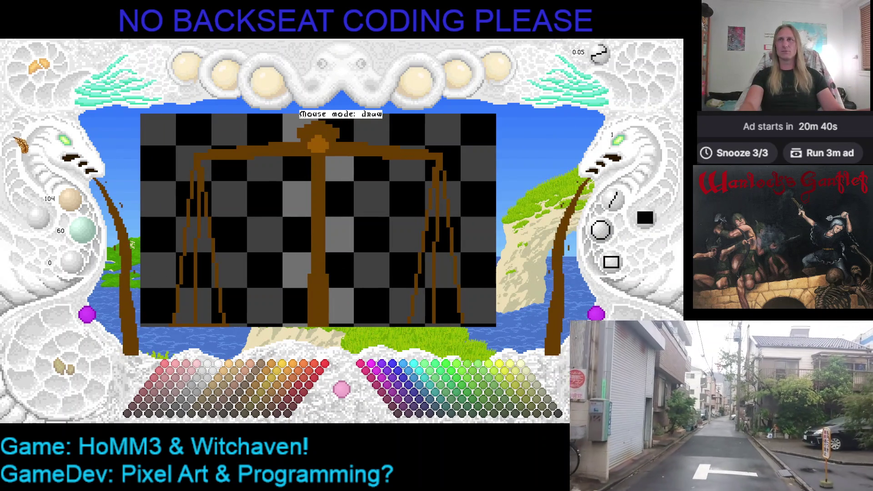
{"action": "scroll", "coordinate": [63, 152], "scroll_direction": "down", "scroll_amount": 1}
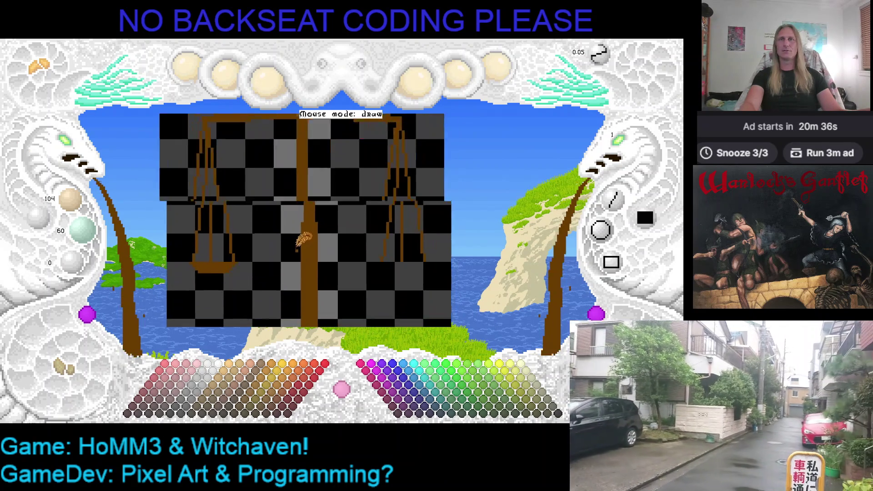
{"action": "scroll", "coordinate": [65, 155], "scroll_direction": "up", "scroll_amount": 1}
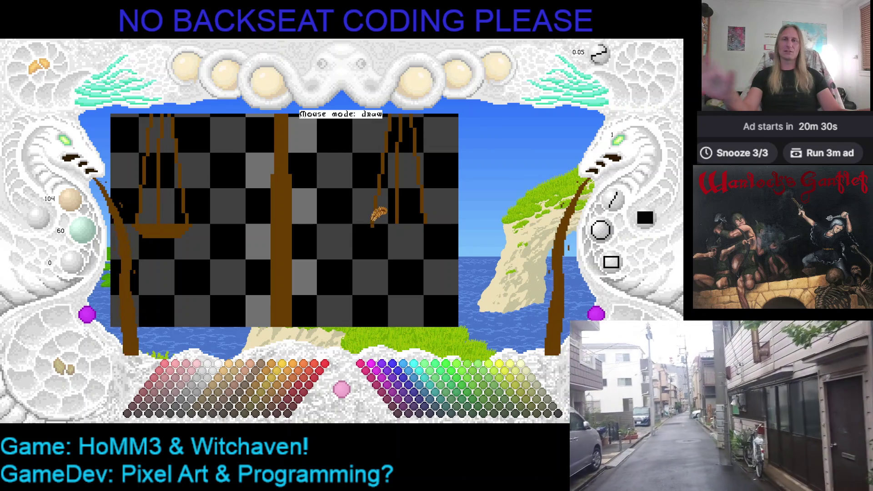
Draw a flat brown line as the bottom of the right-hand pan.
{"action": "left_click_drag", "start_coordinate": [368, 225], "coordinate": [430, 225]}
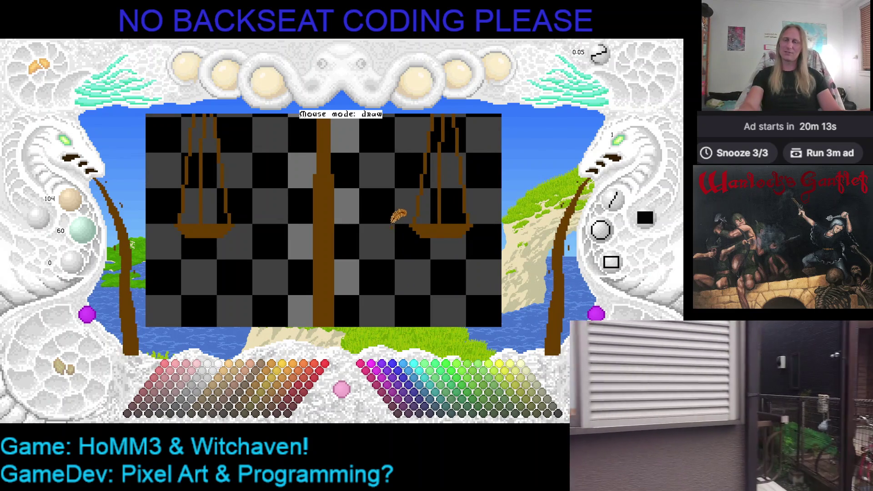
{"action": "mouse_move", "coordinate": [374, 208]}
{"action": "left_mouse_down"}
{"action": "mouse_move", "coordinate": [378, 309]}
{"action": "mouse_move", "coordinate": [376, 238]}
{"action": "left_mouse_up"}
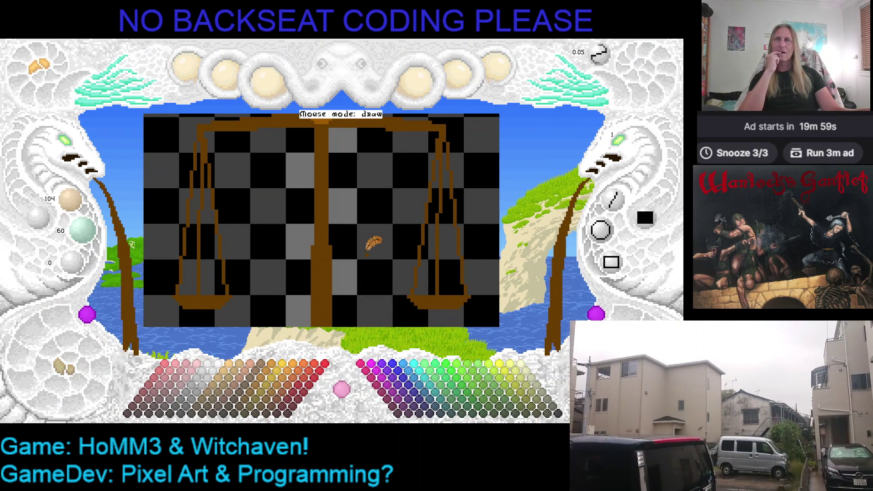
{"action": "key", "text": "Left"}
{"action": "key", "text": "Down"}
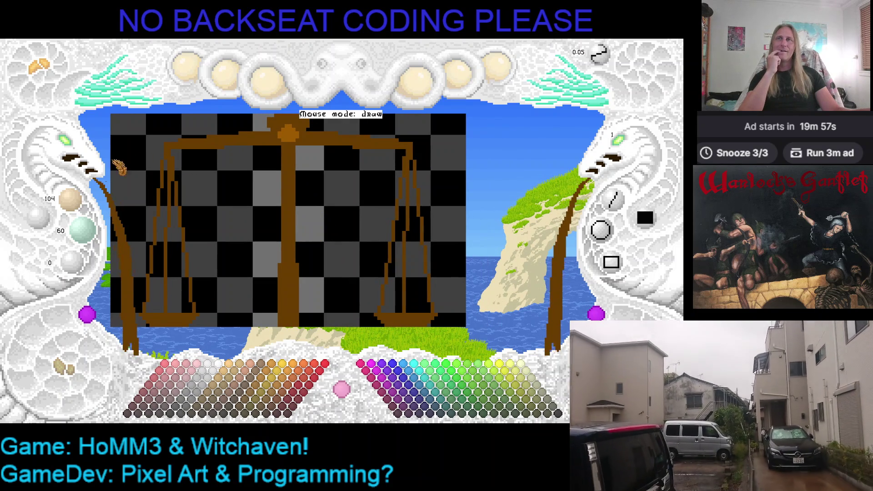
Zoom the canvas out to show the entire balance scale.
{"action": "left_click", "coordinate": [77, 150]}
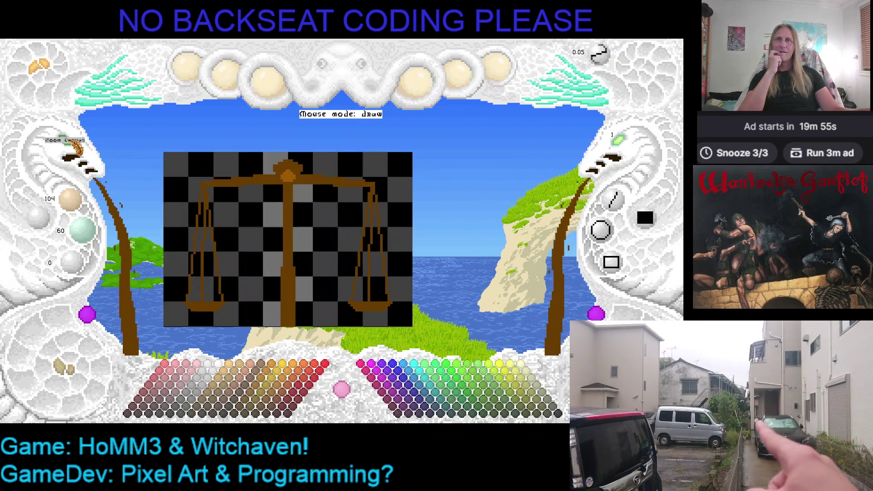
{"action": "scroll", "coordinate": [75, 145], "scroll_direction": "down", "scroll_amount": 5}
{"action": "scroll", "coordinate": [77, 147], "scroll_direction": "up", "scroll_amount": 4}
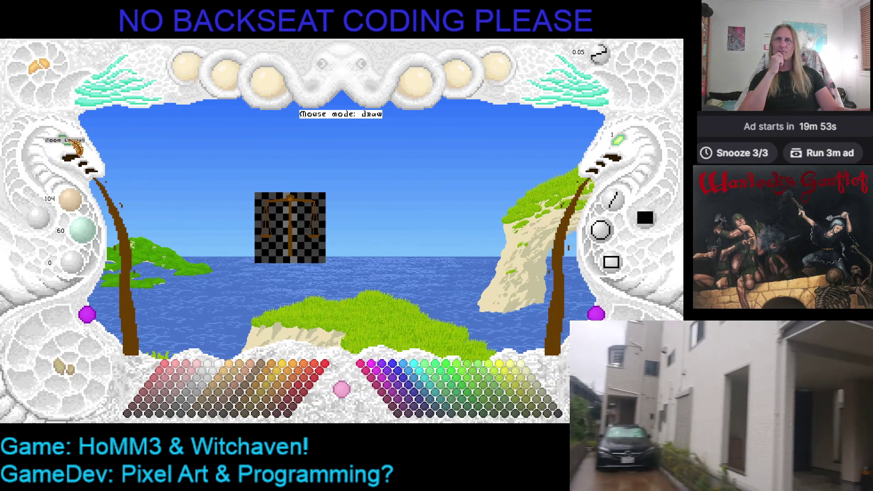
{"action": "scroll", "coordinate": [77, 148], "scroll_direction": "up", "scroll_amount": 3}
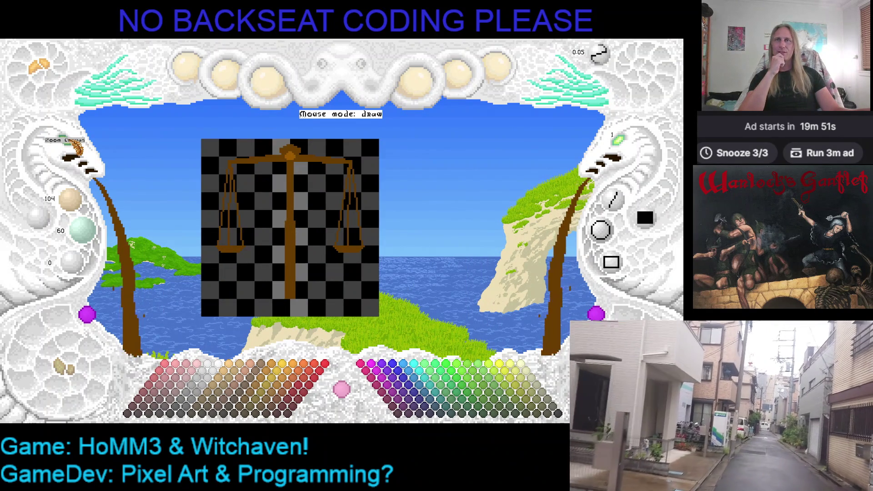
Zoom in and pan across the scale to inspect the right and left pans.
{"action": "scroll", "coordinate": [78, 148], "scroll_direction": "up", "scroll_amount": 1}
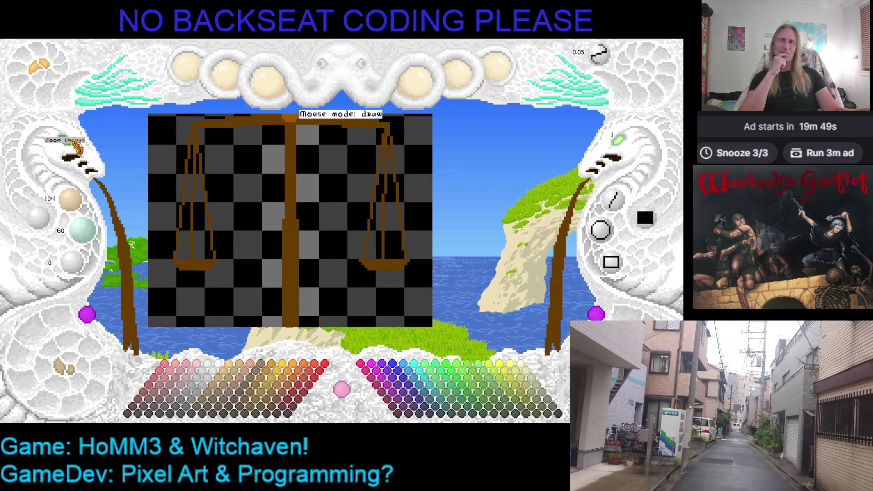
{"action": "left_click_drag", "start_coordinate": [324, 200], "coordinate": [312, 191]}
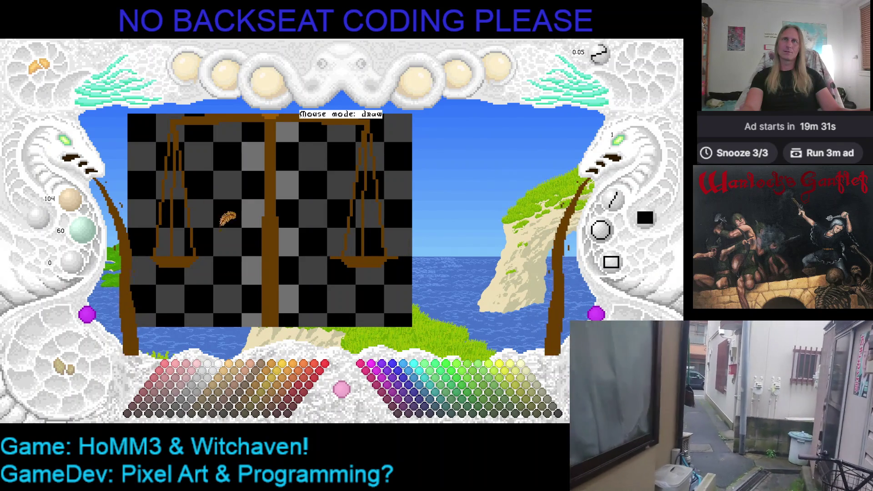
{"action": "left_click", "coordinate": [75, 150]}
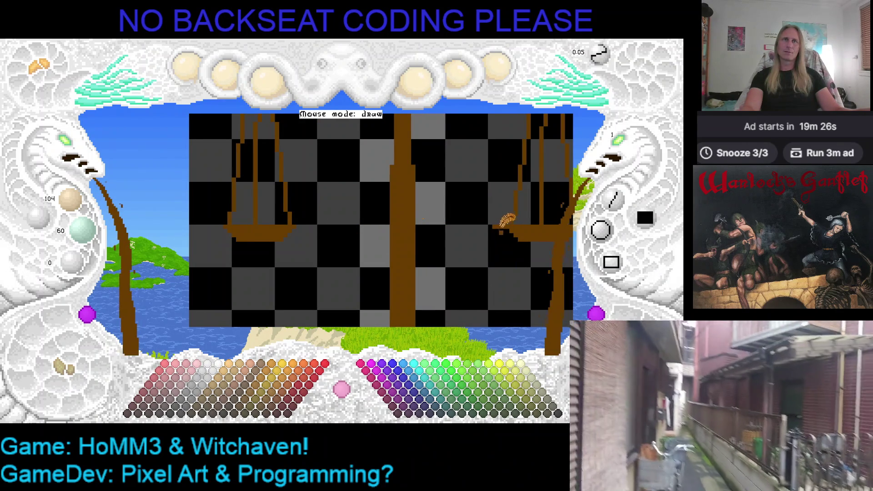
{"action": "left_click_drag", "start_coordinate": [509, 220], "coordinate": [387, 219]}
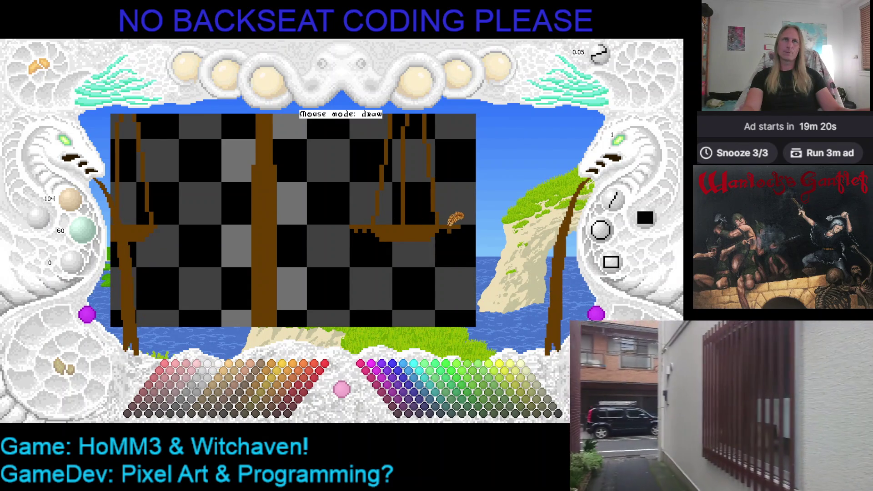
{"action": "key", "text": "Left"}
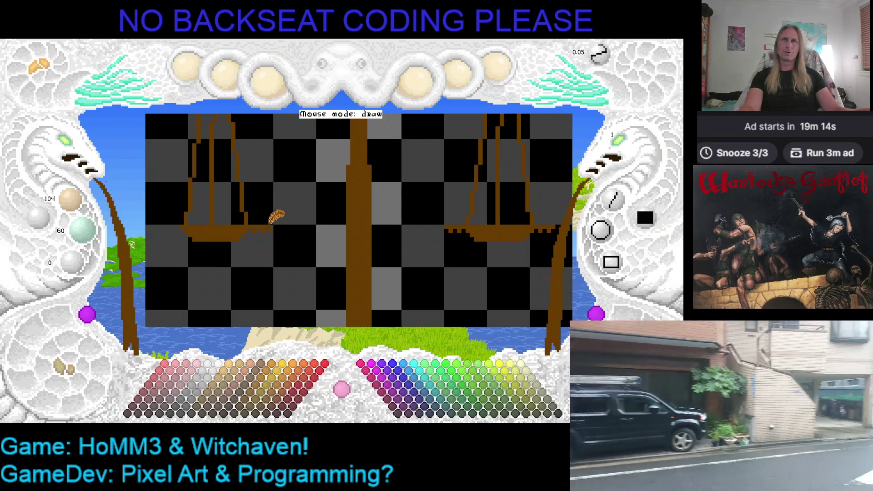
{"action": "key", "text": "Left"}
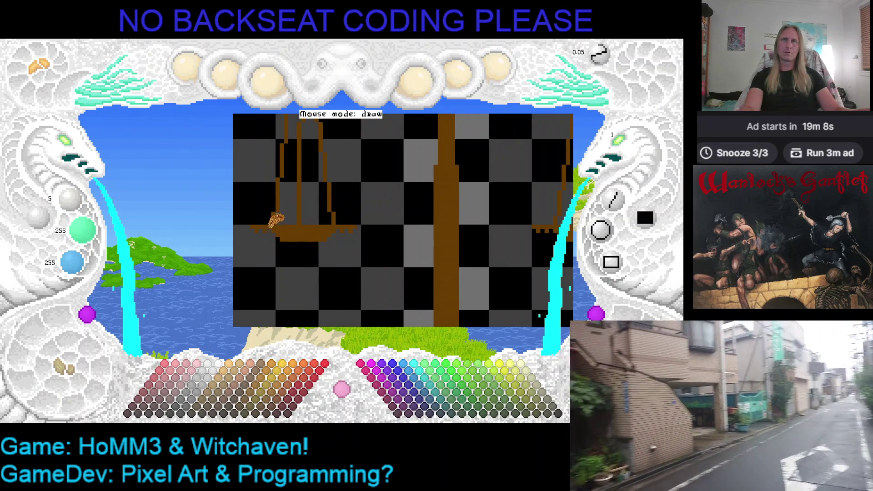
{"action": "key", "text": "Right"}
Eyedrop brown from the pan's hull, toggle between cyan and brown, and save the sprite.
{"action": "right_click", "coordinate": [443, 211]}
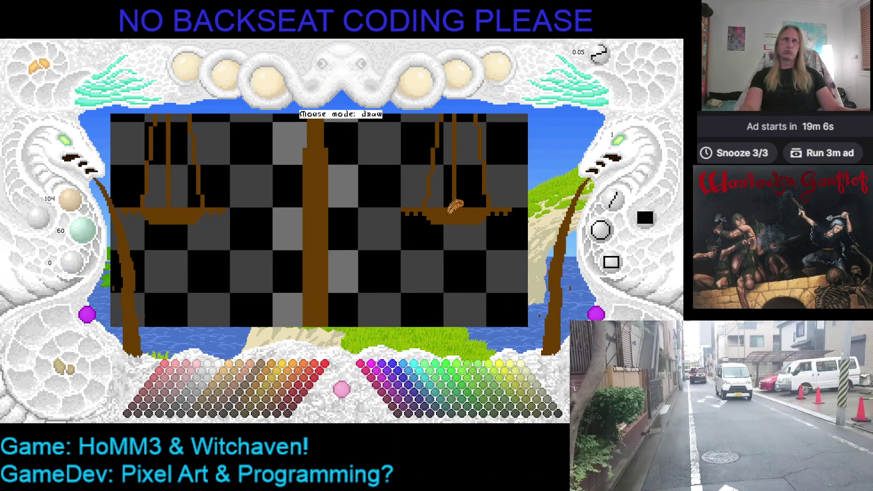
{"action": "key", "text": "Right"}
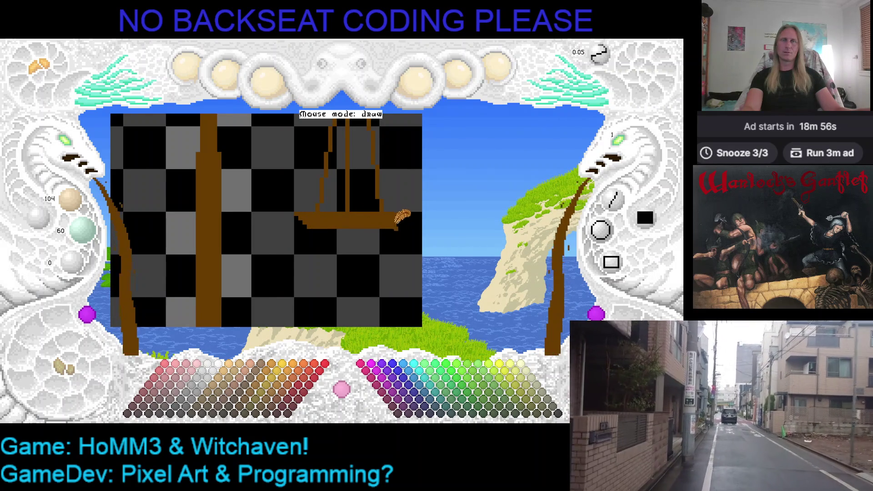
{"action": "key", "text": "c"}
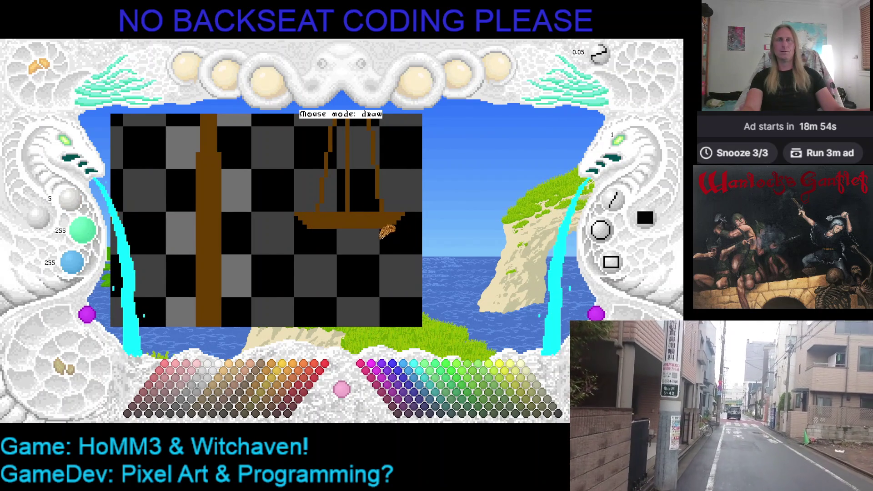
{"action": "key", "text": "c"}
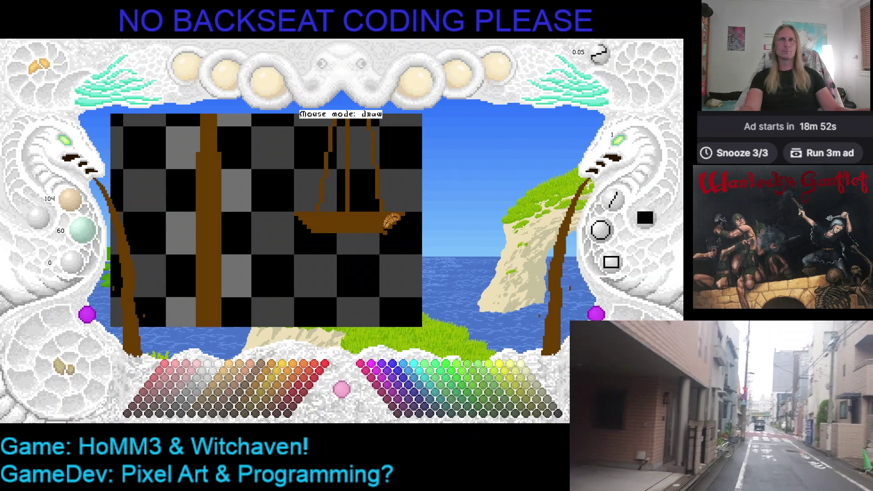
{"action": "key", "text": "m"}
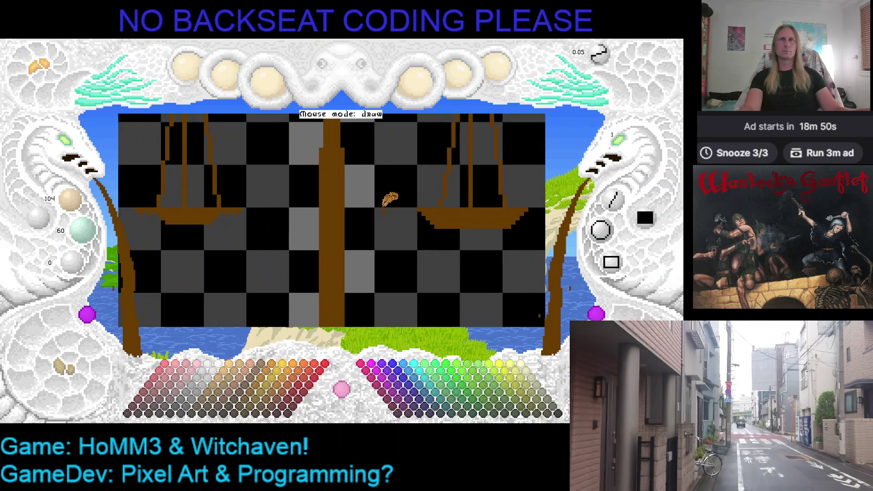
{"action": "key", "text": "c"}
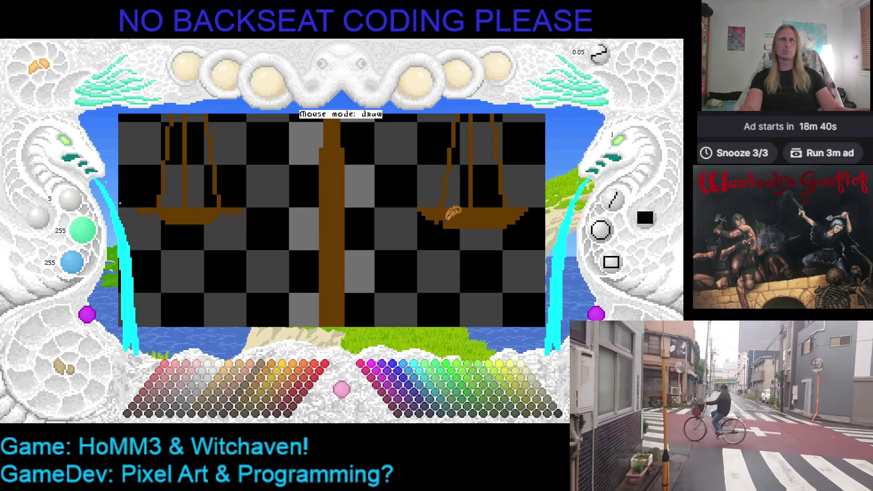
{"action": "right_click", "coordinate": [448, 216]}
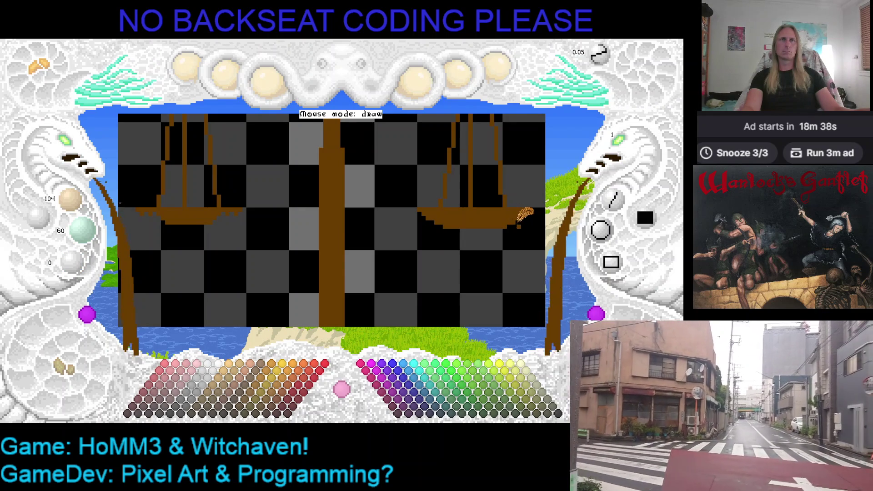
{"action": "key", "text": "ctrl+z"}
{"action": "key", "text": "ctrl+s"}
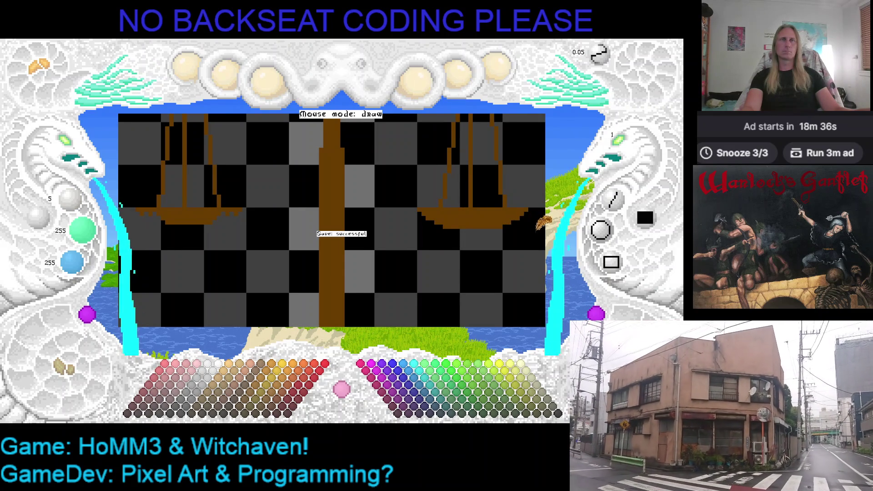
Pick brown from the pan's hull and zoom out to see the whole scale.
{"action": "key", "text": "Right"}
{"action": "key", "text": "Right"}
{"action": "right_click", "coordinate": [273, 200]}
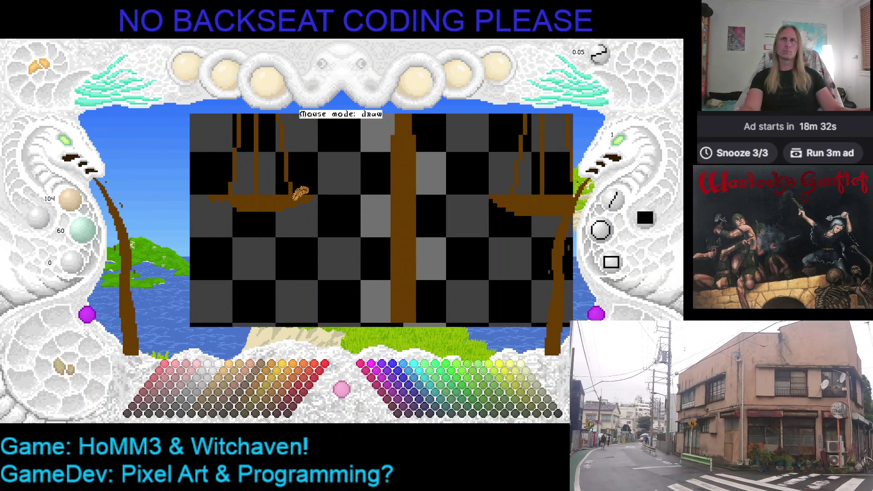
{"action": "key", "text": "Right"}
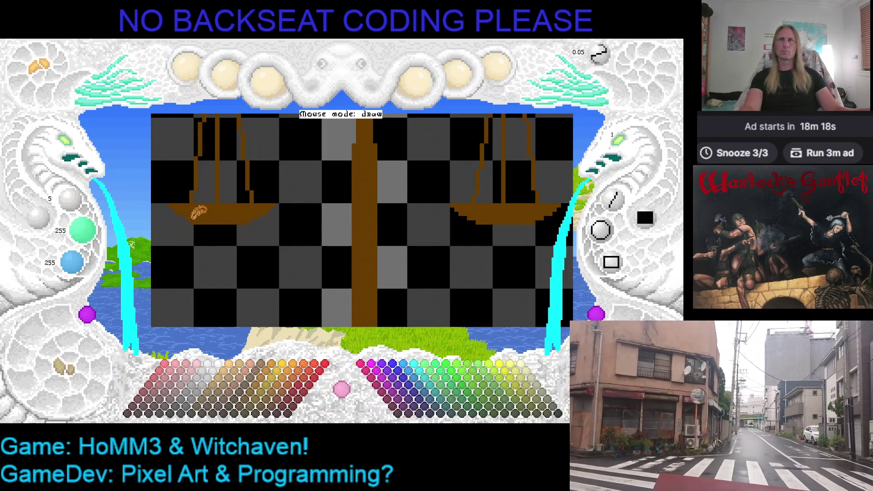
{"action": "key", "text": "Left"}
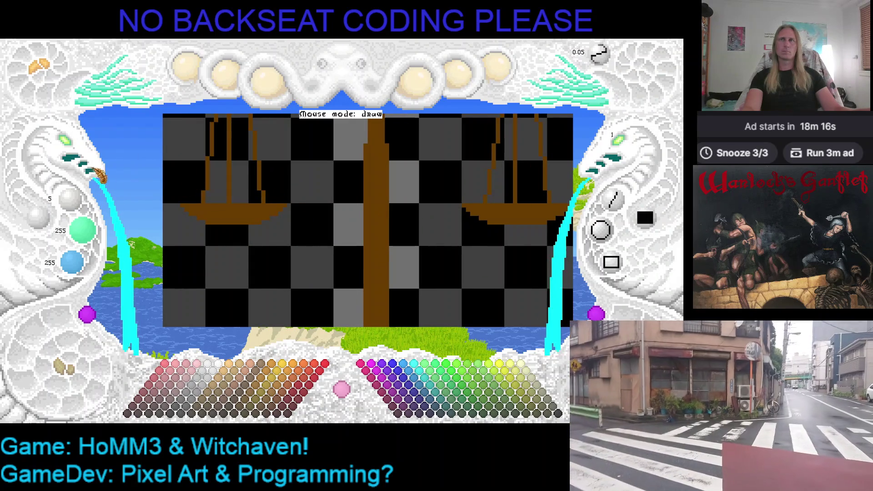
{"action": "left_click", "coordinate": [72, 150]}
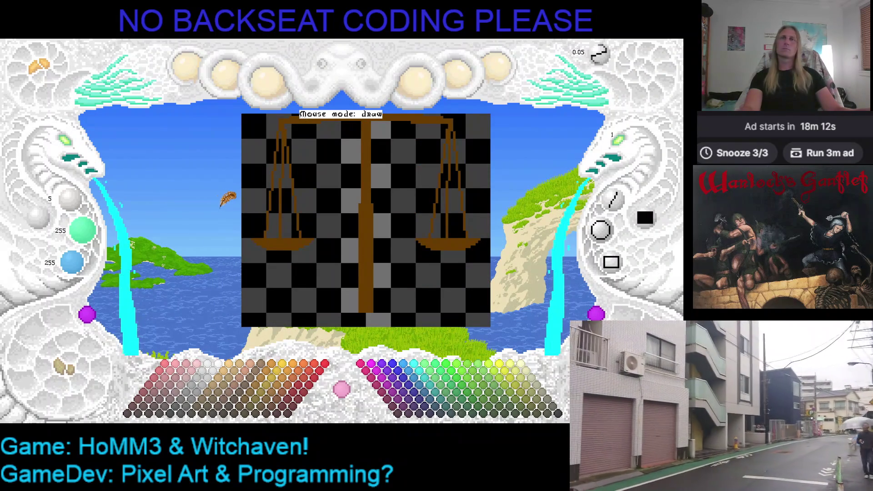
Eyedrop the pole's brown and bring the empty area below the column into view.
{"action": "key", "text": "Right"}
{"action": "key", "text": "Up"}
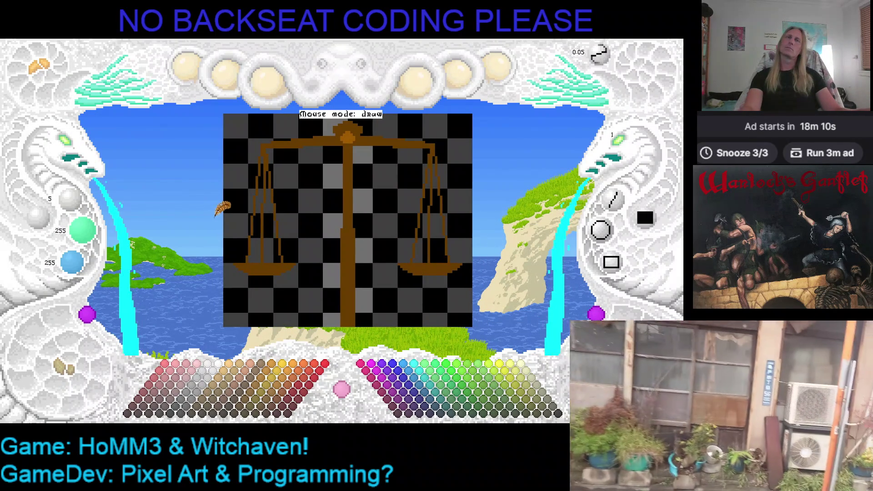
{"action": "key", "text": "Right"}
{"action": "key", "text": "Down"}
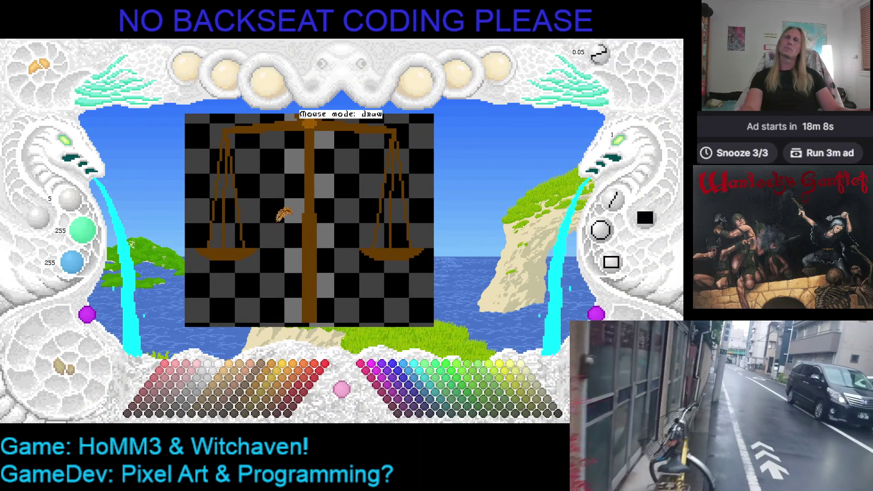
{"action": "right_click", "coordinate": [313, 203]}
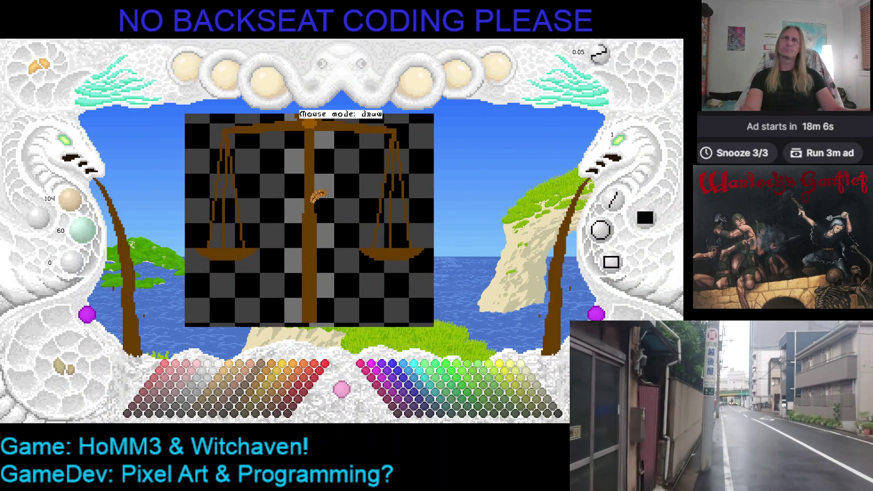
{"action": "key", "text": "Up"}
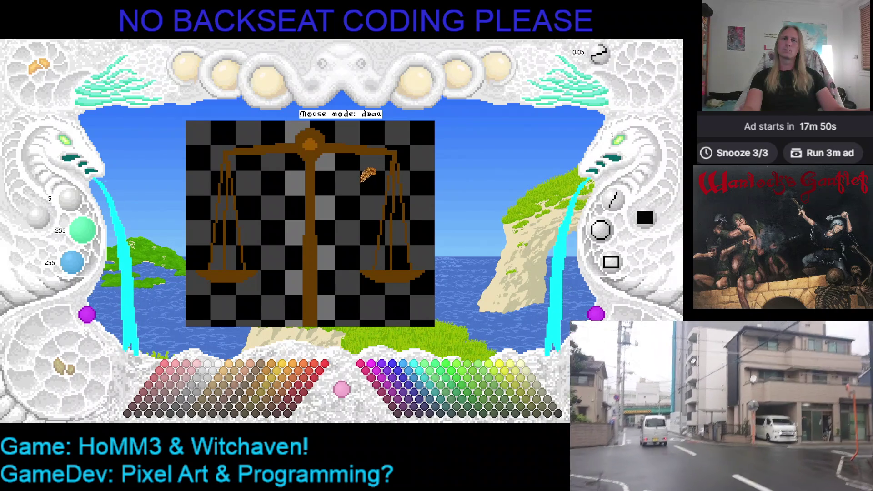
{"action": "scroll", "coordinate": [345, 200], "scroll_direction": "down", "scroll_amount": 3}
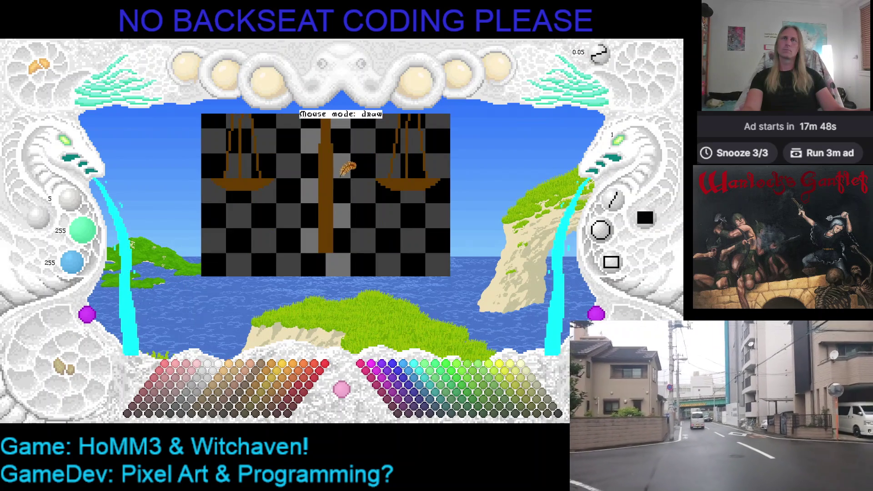
Outline a base under the central column in the column's brown and fill it solid.
{"action": "right_click", "coordinate": [325, 171]}
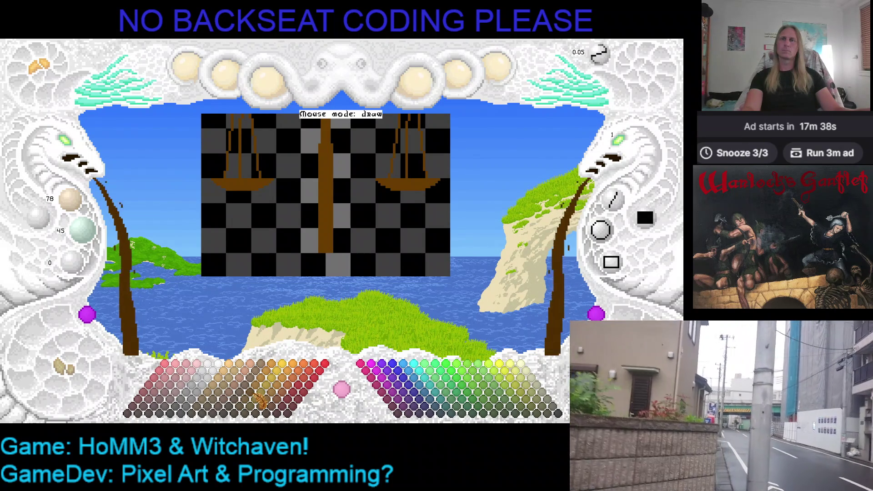
{"action": "left_click", "coordinate": [257, 403]}
{"action": "left_click_drag", "start_coordinate": [299, 237], "coordinate": [354, 237]}
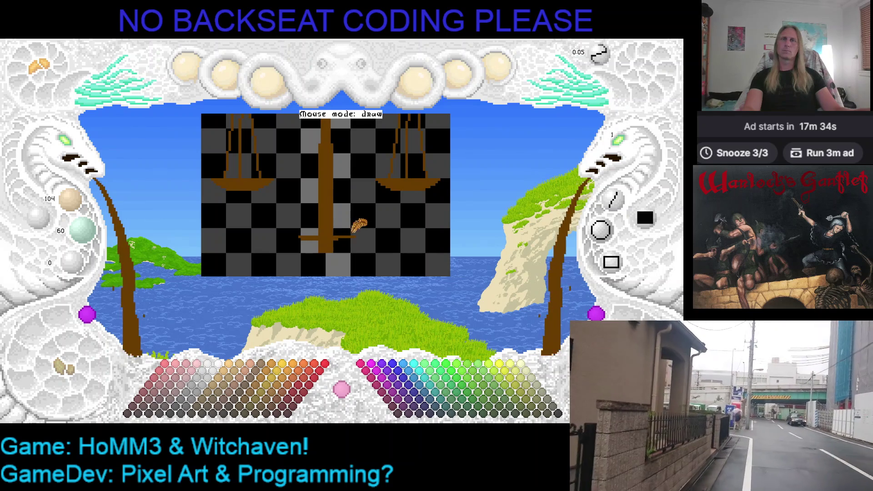
{"action": "mouse_move", "coordinate": [332, 226]}
{"action": "left_mouse_down"}
{"action": "mouse_move", "coordinate": [366, 233]}
{"action": "mouse_move", "coordinate": [353, 248]}
{"action": "mouse_move", "coordinate": [310, 249]}
{"action": "mouse_move", "coordinate": [291, 248]}
{"action": "mouse_move", "coordinate": [290, 232]}
{"action": "left_mouse_up"}
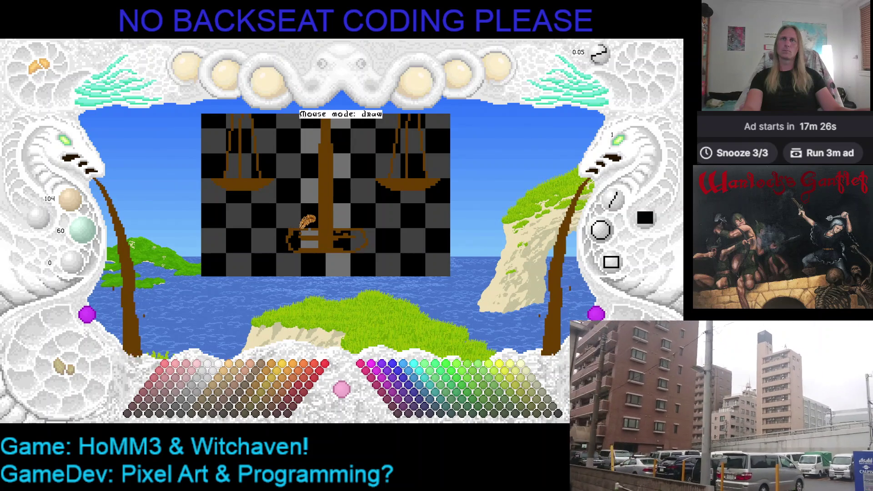
{"action": "left_click", "coordinate": [301, 229]}
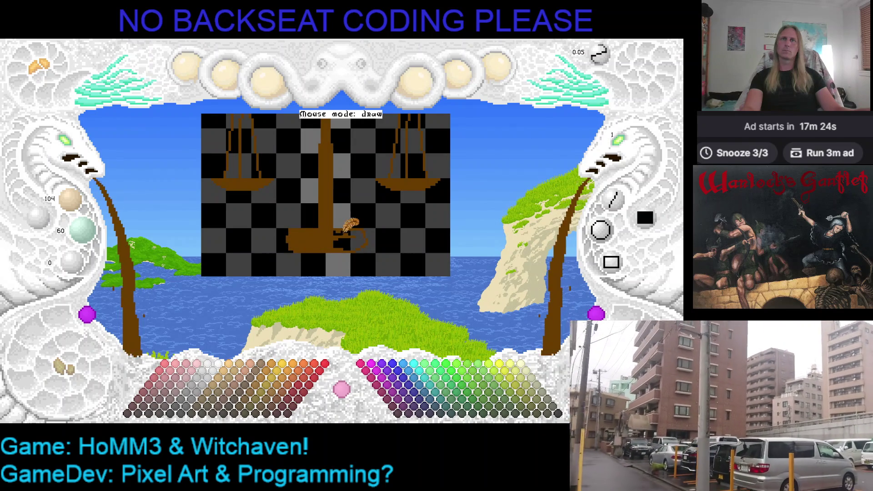
{"action": "left_click", "coordinate": [345, 232]}
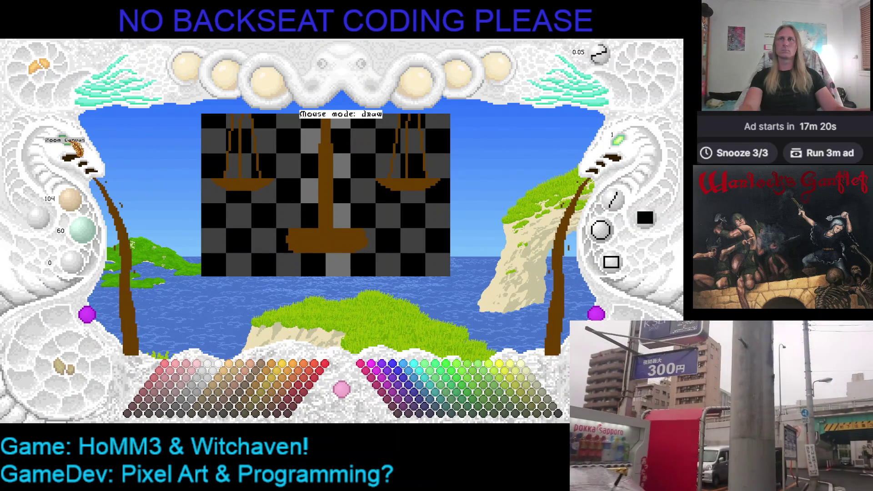
{"action": "left_click", "coordinate": [77, 147]}
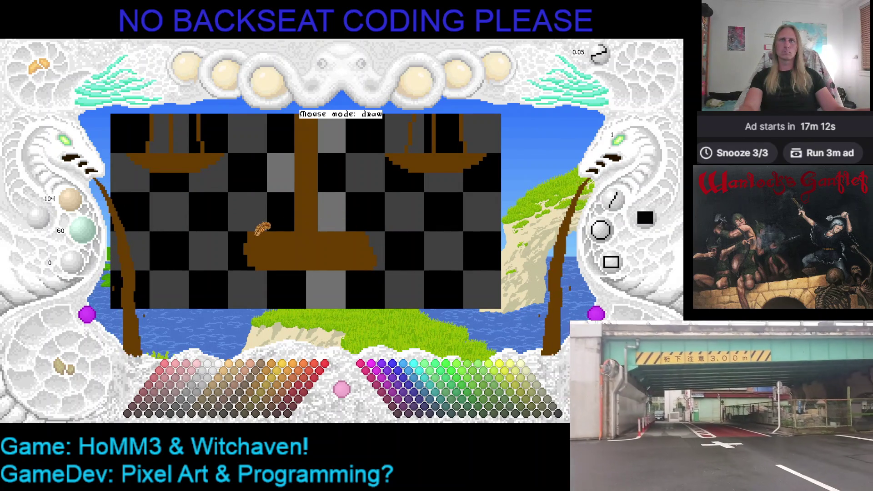
Widen the base's left edge and paint over the gap at its lower left.
{"action": "mouse_move", "coordinate": [250, 234]}
{"action": "left_mouse_down"}
{"action": "mouse_move", "coordinate": [241, 249]}
{"action": "mouse_move", "coordinate": [255, 265]}
{"action": "mouse_move", "coordinate": [238, 260]}
{"action": "left_mouse_up"}
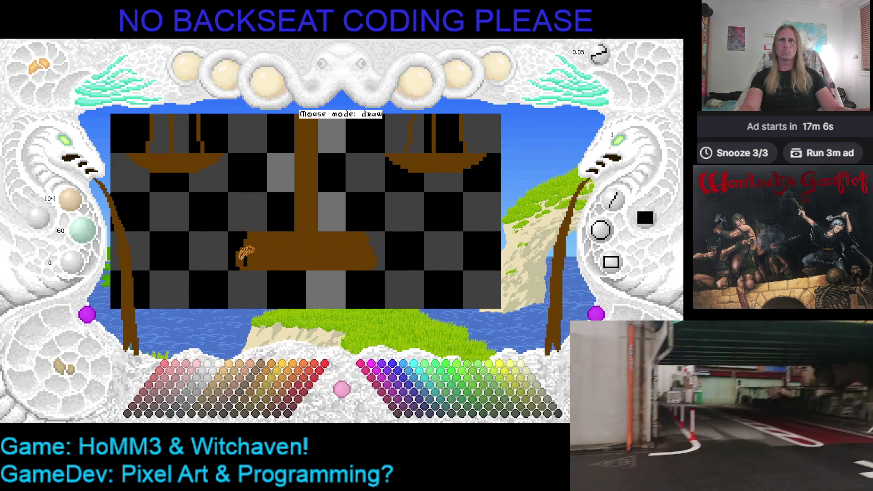
{"action": "mouse_move", "coordinate": [291, 248]}
{"action": "left_mouse_down"}
{"action": "mouse_move", "coordinate": [246, 259]}
{"action": "mouse_move", "coordinate": [280, 245]}
{"action": "left_mouse_up"}
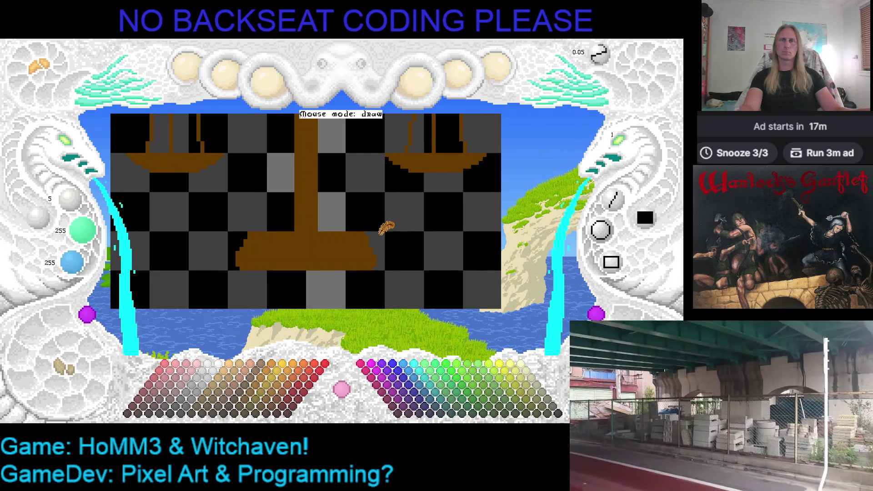
{"action": "key", "text": "Delete"}
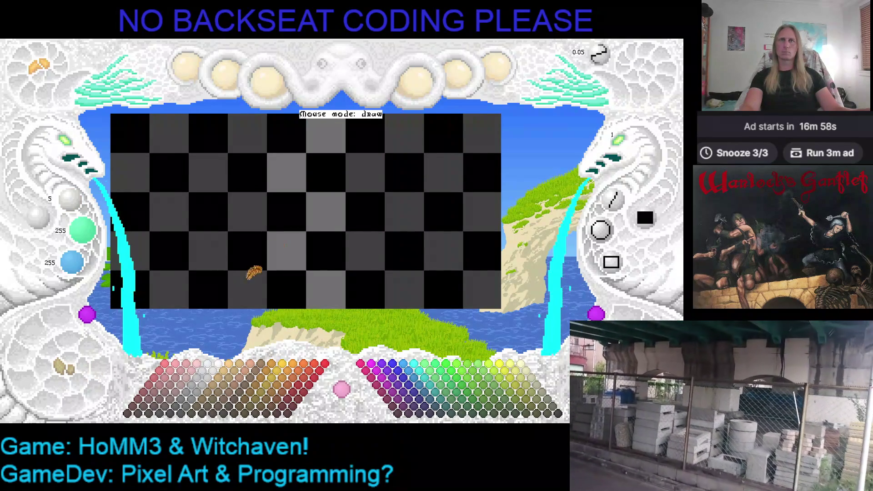
Restore a grey checkerboard cell beside the base, then re-pick the brown (104, 60, 0).
{"action": "left_click", "coordinate": [363, 237]}
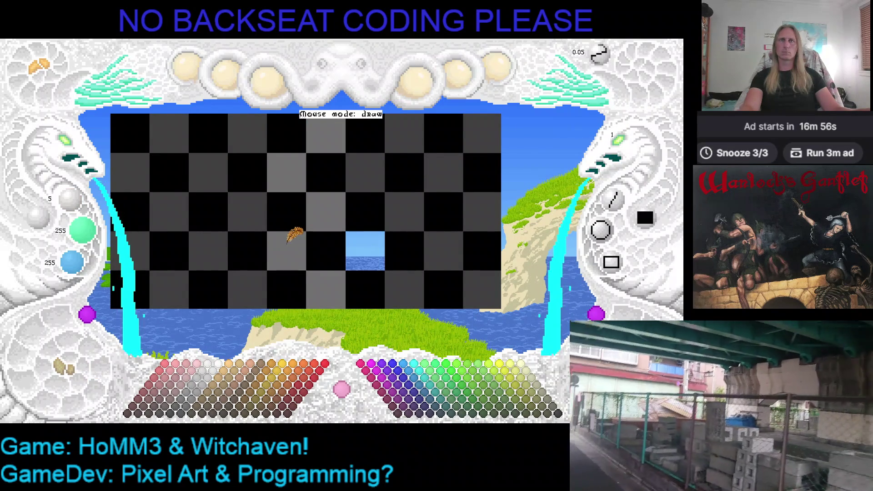
{"action": "right_click", "coordinate": [288, 241]}
{"action": "left_click", "coordinate": [366, 238]}
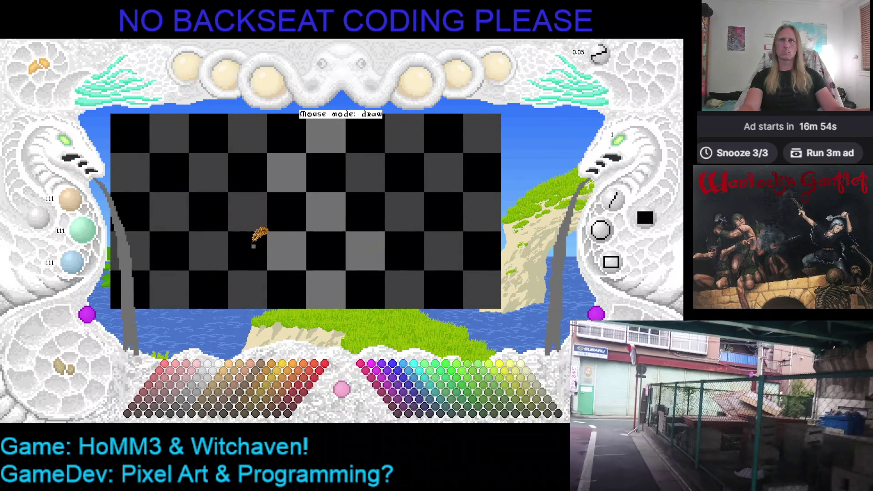
{"action": "key", "text": "r"}
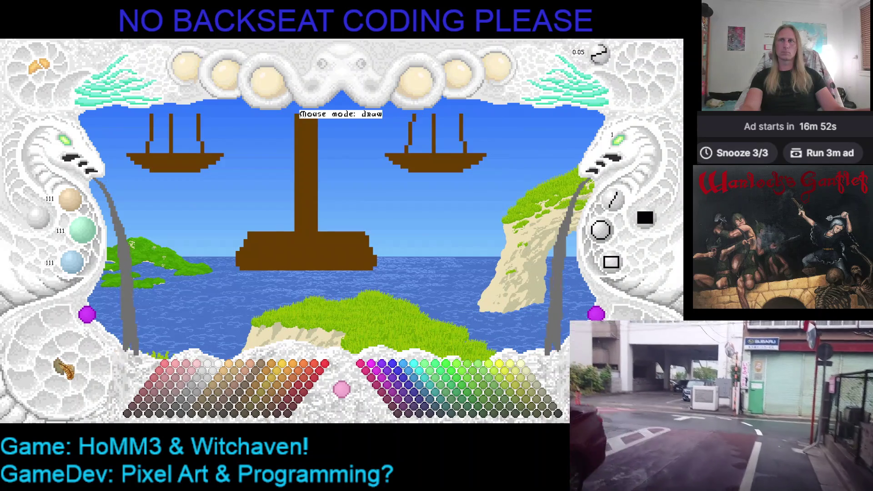
{"action": "right_click", "coordinate": [246, 241]}
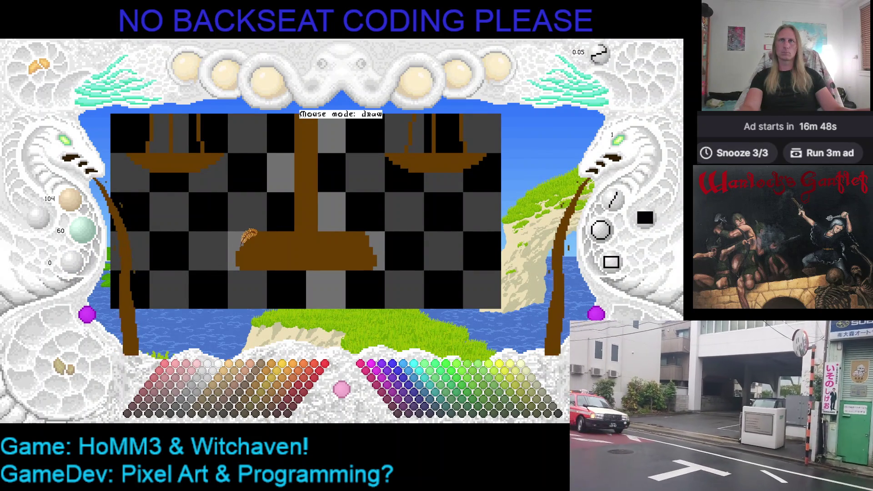
Eyedrop brown from the base several times, reverting to cyan with undo.
{"action": "right_click", "coordinate": [243, 240]}
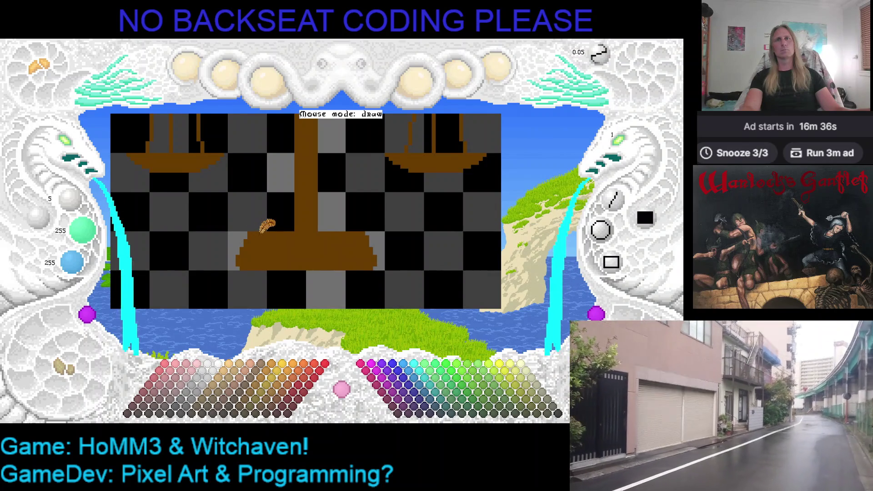
{"action": "right_click", "coordinate": [250, 233]}
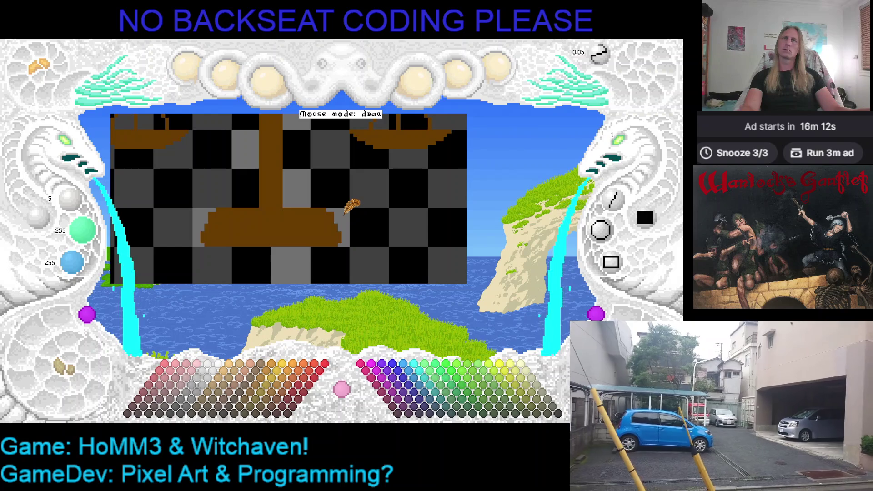
{"action": "right_click", "coordinate": [336, 231]}
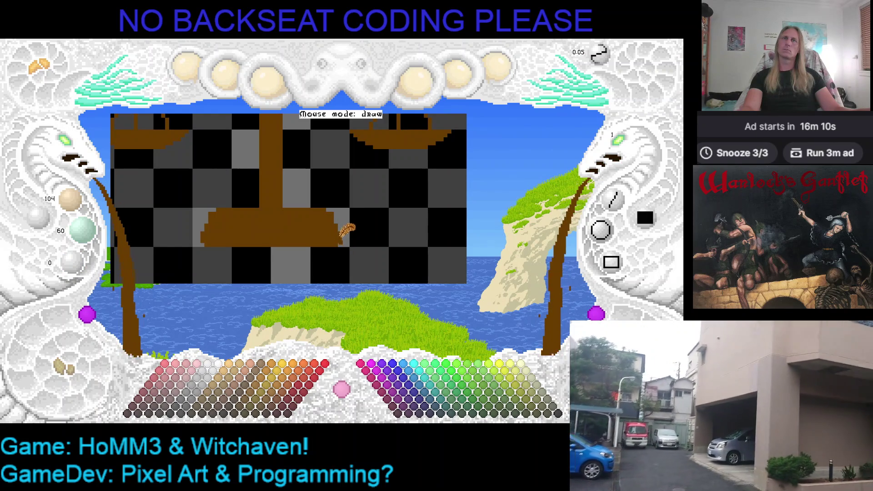
{"action": "key", "text": "ctrl+z"}
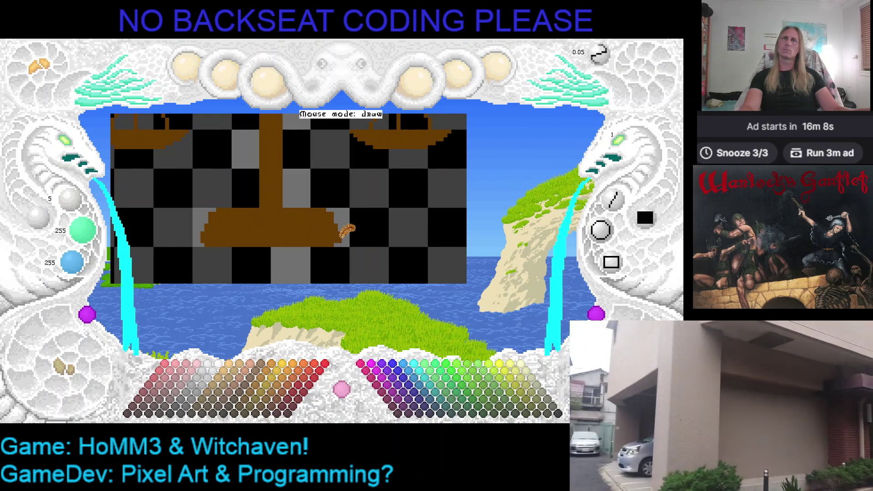
{"action": "right_click", "coordinate": [340, 230]}
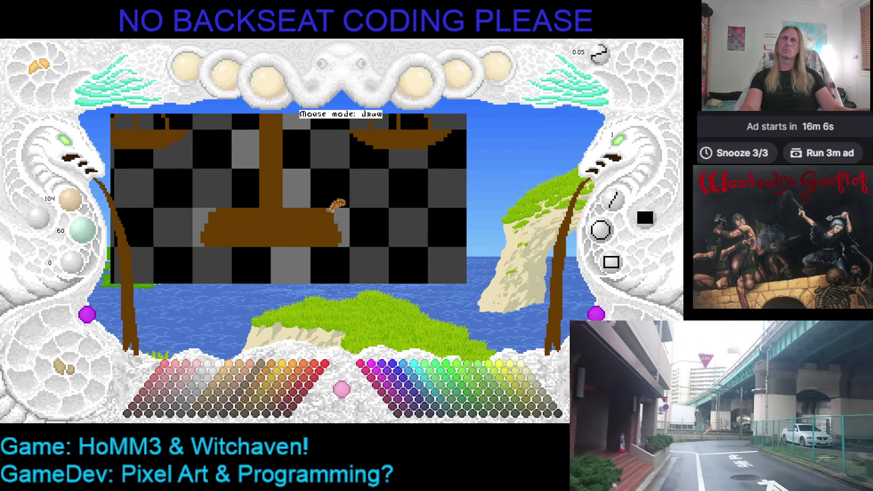
{"action": "key", "text": "ctrl+z"}
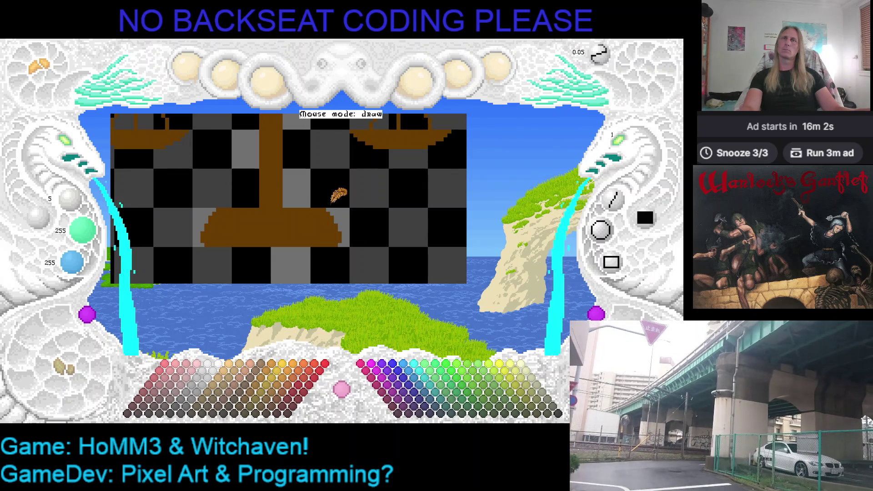
{"action": "scroll", "coordinate": [77, 151], "scroll_direction": "down", "scroll_amount": 2}
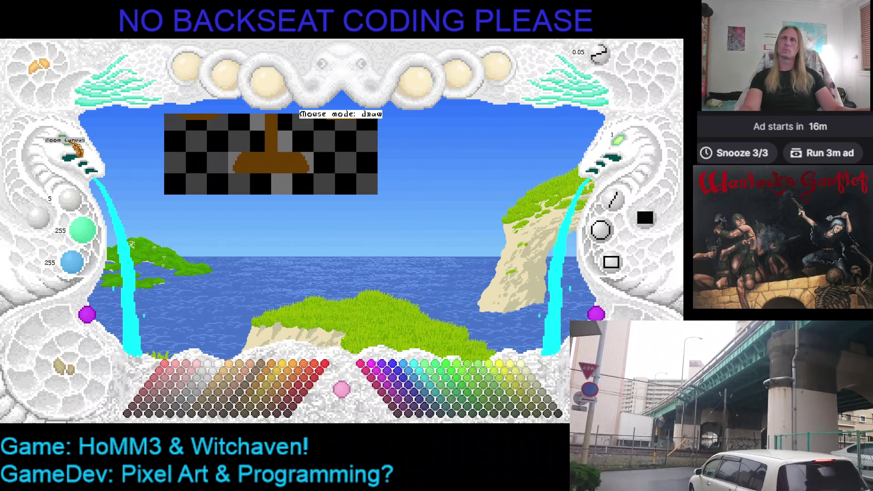
{"action": "scroll", "coordinate": [78, 150], "scroll_direction": "up", "scroll_amount": 1}
{"action": "scroll", "coordinate": [75, 150], "scroll_direction": "up", "scroll_amount": 3}
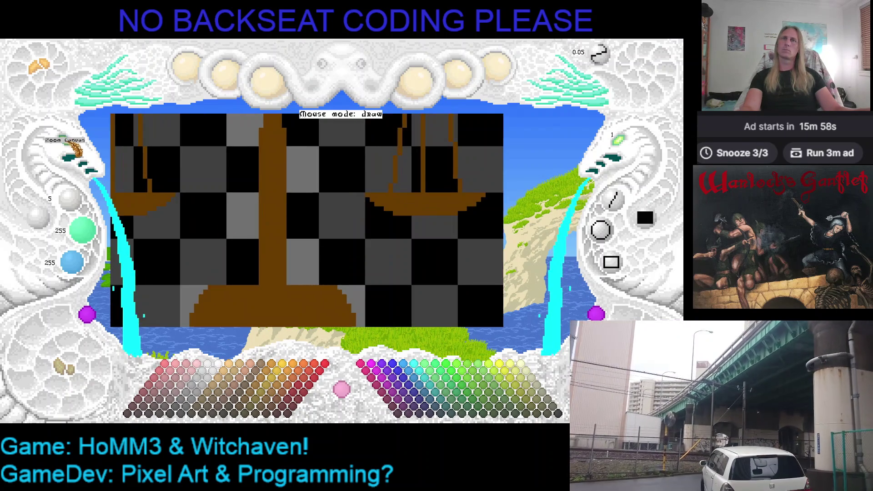
Choose the medium brown and paint along the base's top edge to raise and smooth it.
{"action": "right_click", "coordinate": [272, 211]}
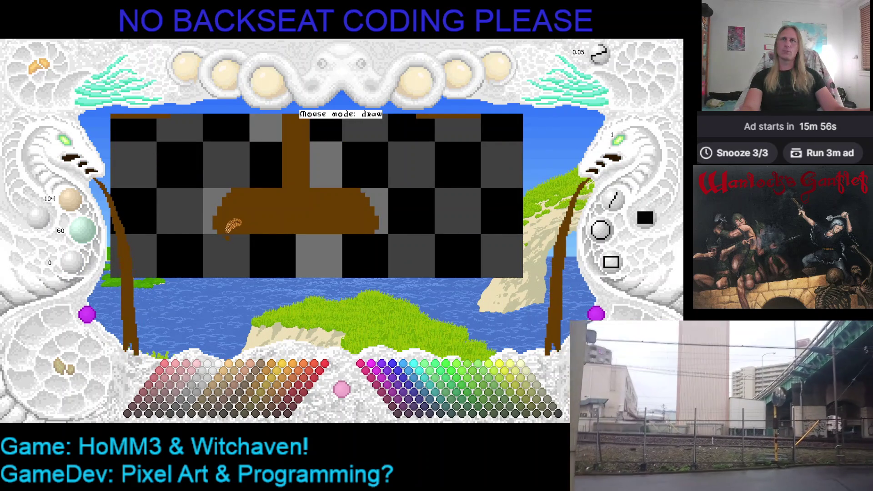
{"action": "left_click_drag", "start_coordinate": [321, 236], "coordinate": [362, 236]}
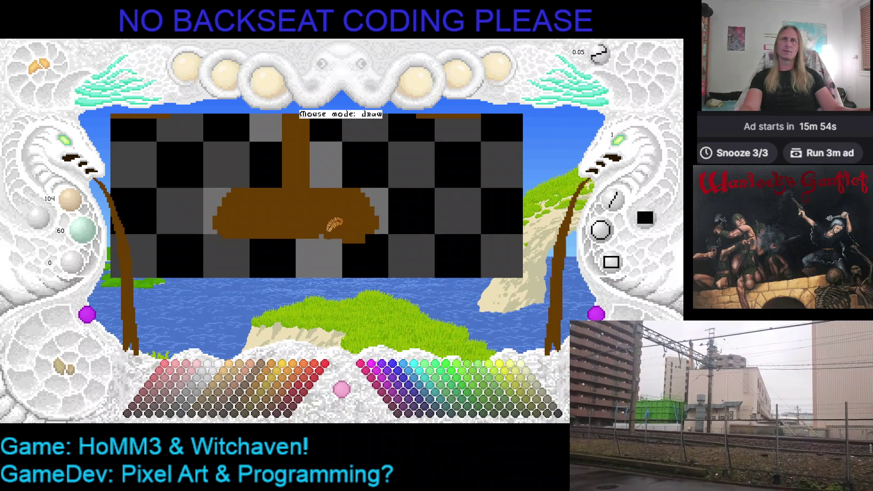
{"action": "key", "text": "ctrl+z"}
{"action": "key", "text": "ctrl+z"}
{"action": "right_click", "coordinate": [346, 227]}
{"action": "left_click", "coordinate": [397, 231]}
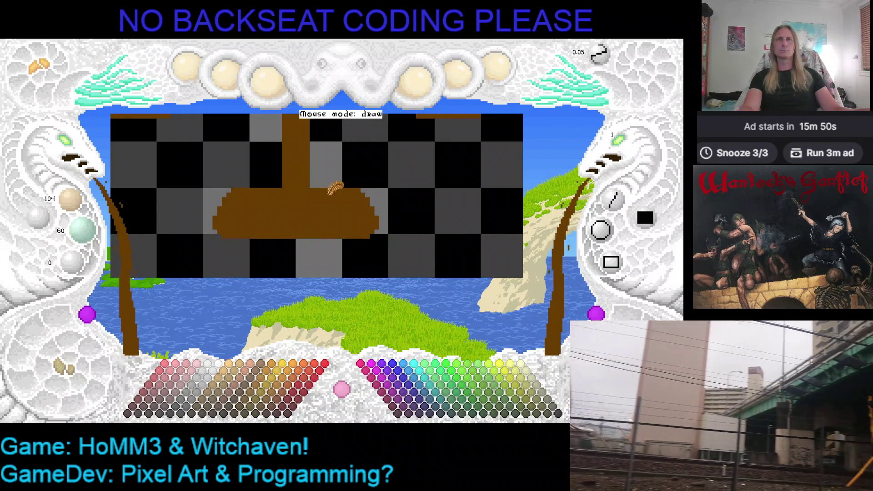
{"action": "mouse_move", "coordinate": [253, 186]}
{"action": "left_mouse_down"}
{"action": "mouse_move", "coordinate": [364, 186]}
{"action": "mouse_move", "coordinate": [373, 193]}
{"action": "left_mouse_up"}
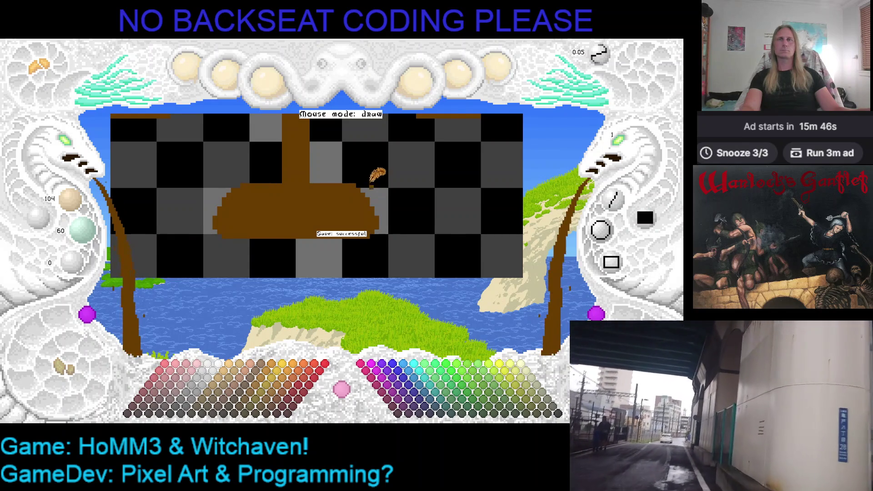
{"action": "scroll", "coordinate": [75, 153], "scroll_direction": "down", "scroll_amount": 5}
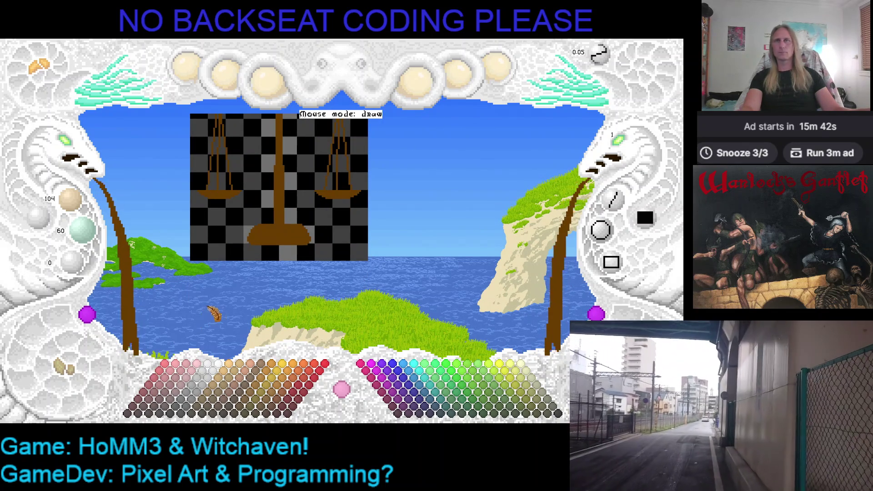
Pick a dark brown (48, 33, 18) and draw a one-pixel line across the base.
{"action": "left_click", "coordinate": [254, 400]}
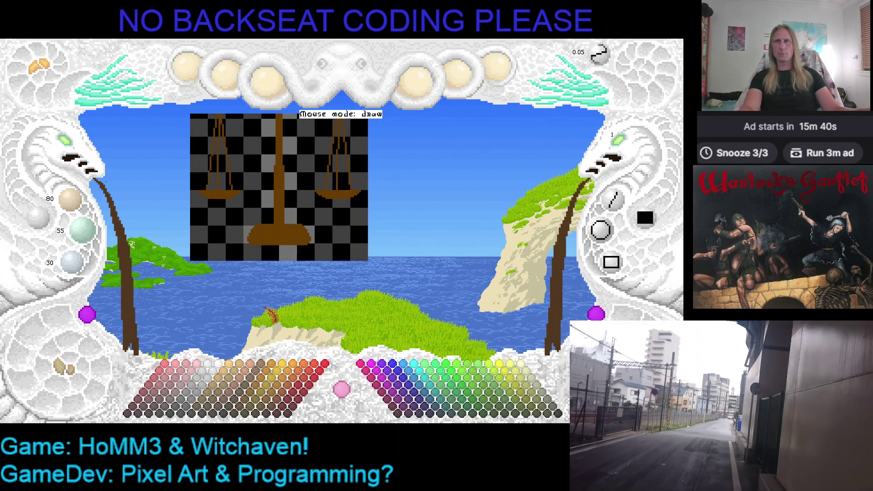
{"action": "left_click_drag", "start_coordinate": [237, 223], "coordinate": [273, 222]}
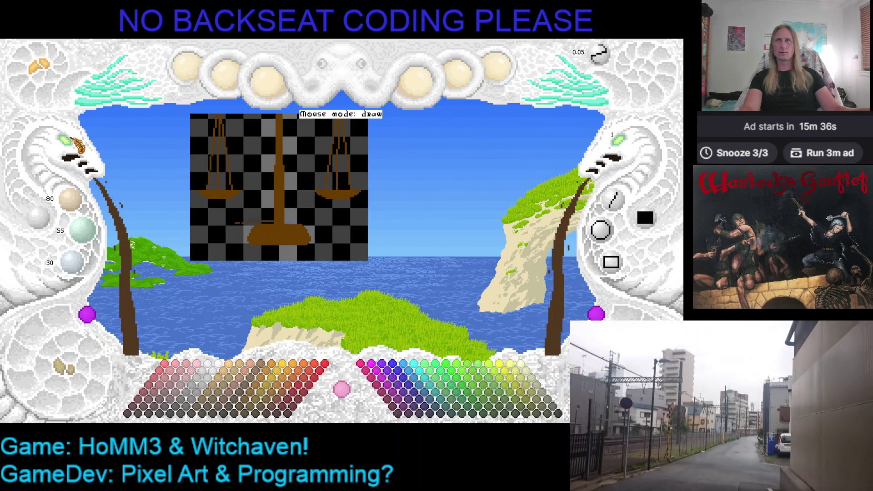
{"action": "scroll", "coordinate": [243, 295], "scroll_direction": "up", "scroll_amount": 3}
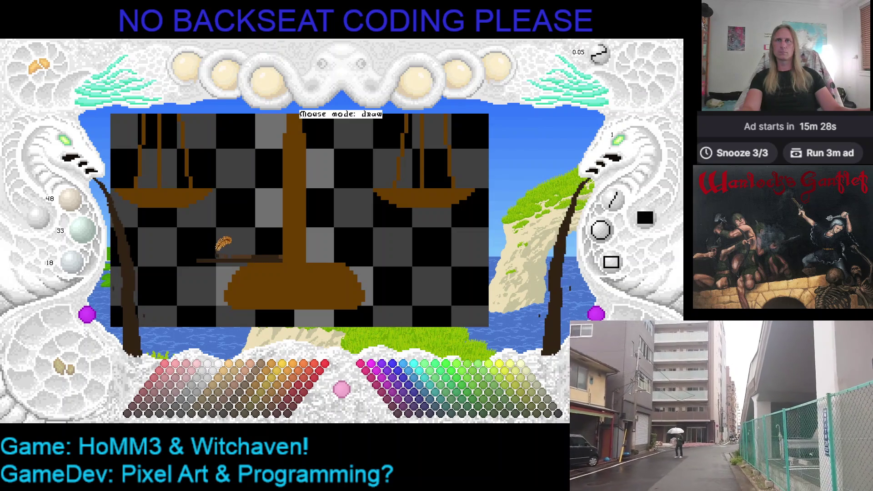
{"action": "key", "text": "c"}
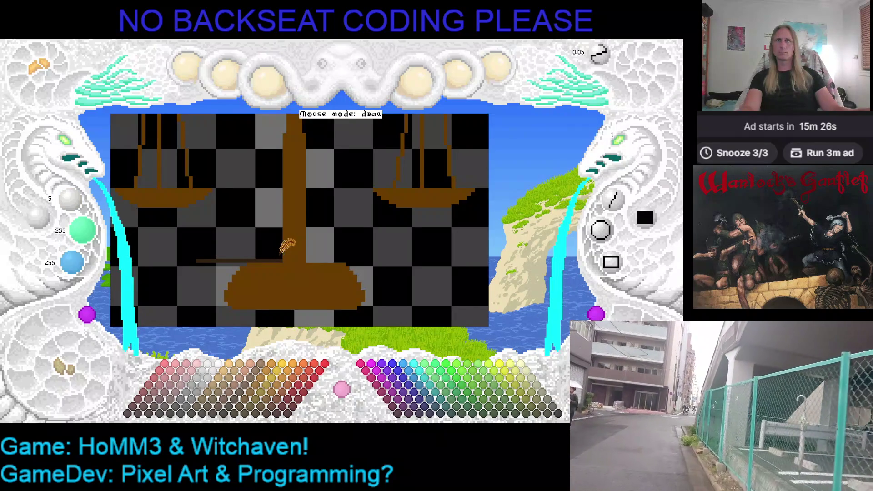
{"action": "key", "text": "c"}
Extend the dark line at both ends and drop a vertical edge from its right end.
{"action": "left_click_drag", "start_coordinate": [308, 262], "coordinate": [405, 262]}
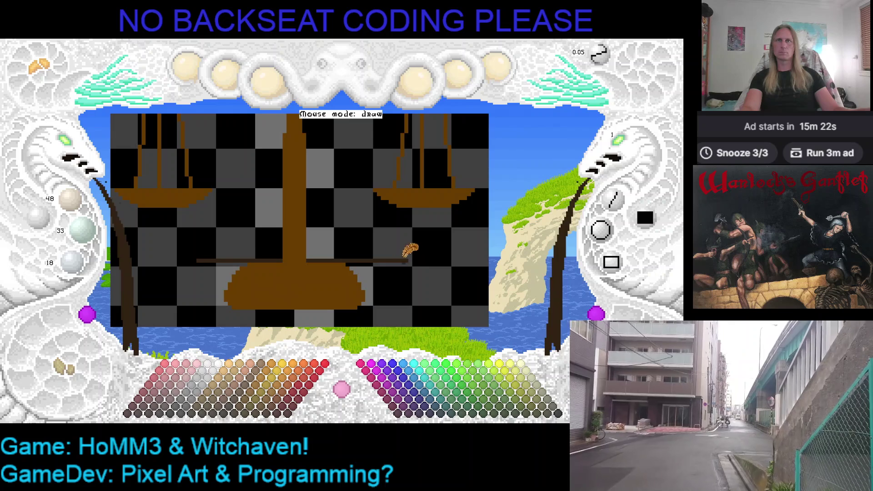
{"action": "left_click_drag", "start_coordinate": [203, 260], "coordinate": [193, 260]}
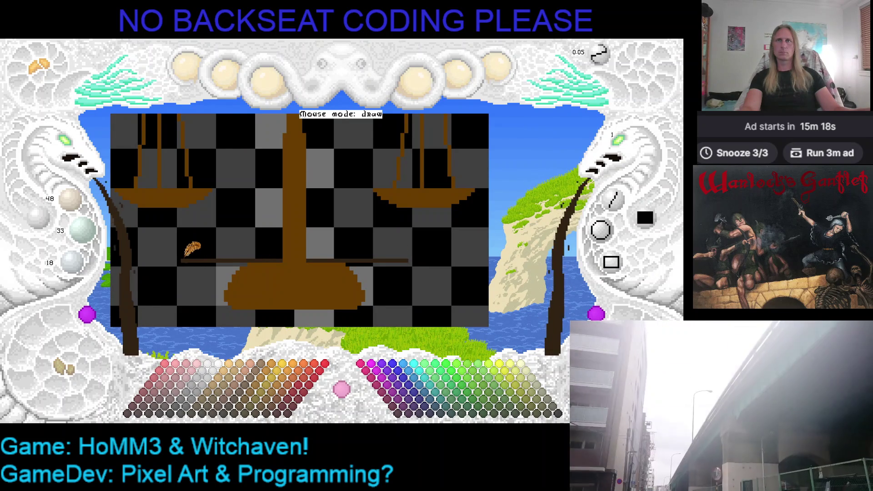
{"action": "right_click", "coordinate": [180, 249]}
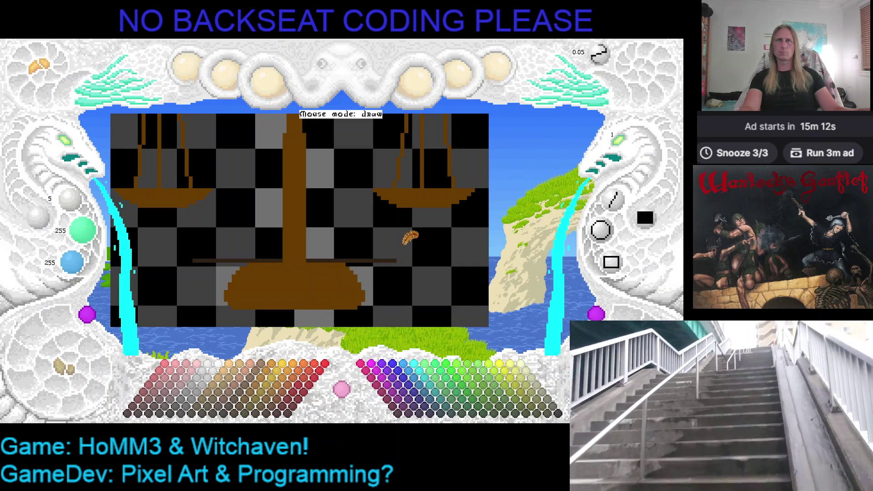
{"action": "right_click", "coordinate": [396, 258]}
{"action": "scroll", "coordinate": [397, 250], "scroll_direction": "down", "scroll_amount": 1}
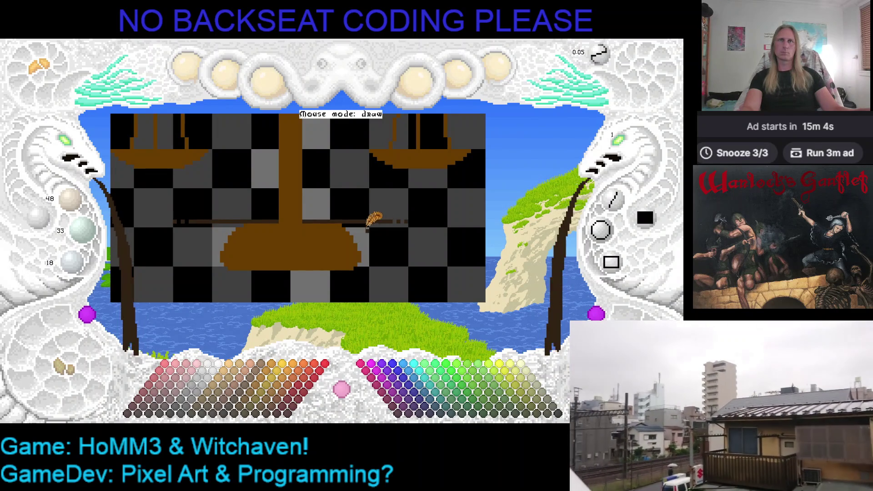
{"action": "left_click_drag", "start_coordinate": [391, 222], "coordinate": [390, 272]}
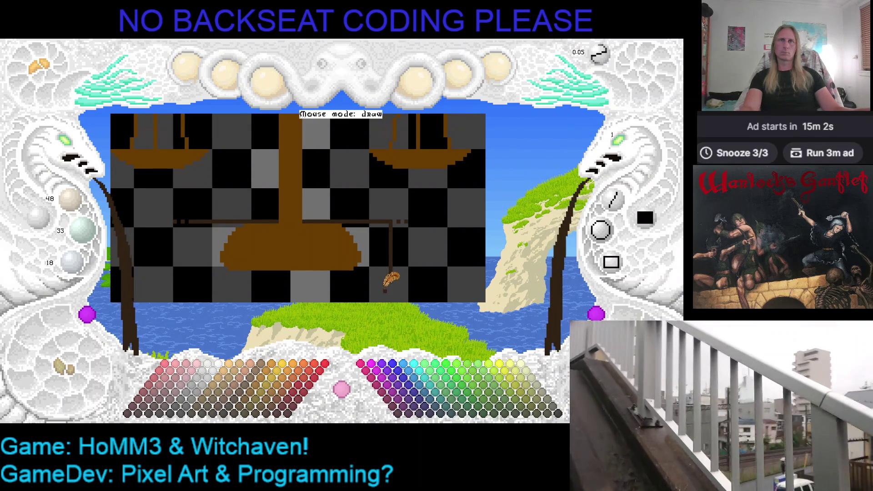
Draw the left edge, flood-fill the outlined rectangle dark brown, and save the sprite.
{"action": "scroll", "coordinate": [390, 273], "scroll_direction": "down", "scroll_amount": 3}
{"action": "left_click_drag", "start_coordinate": [235, 228], "coordinate": [403, 228]}
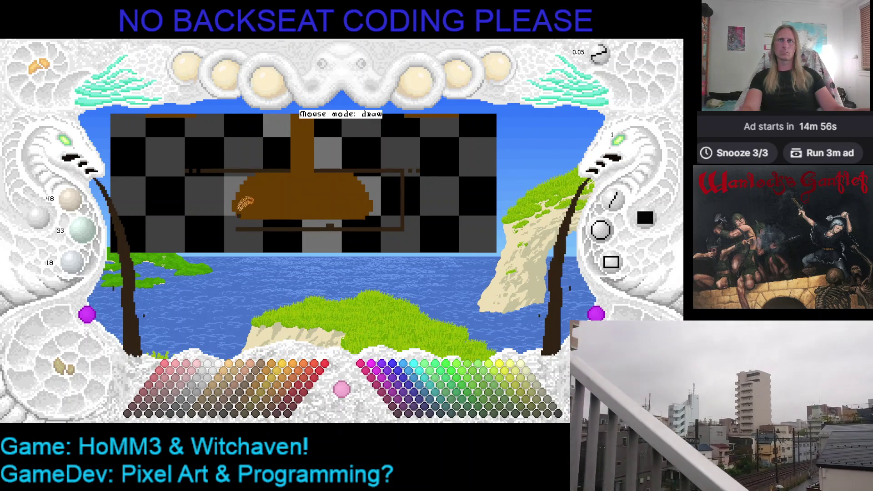
{"action": "mouse_move", "coordinate": [203, 169]}
{"action": "left_mouse_down"}
{"action": "mouse_move", "coordinate": [204, 229]}
{"action": "mouse_move", "coordinate": [232, 227]}
{"action": "left_mouse_up"}
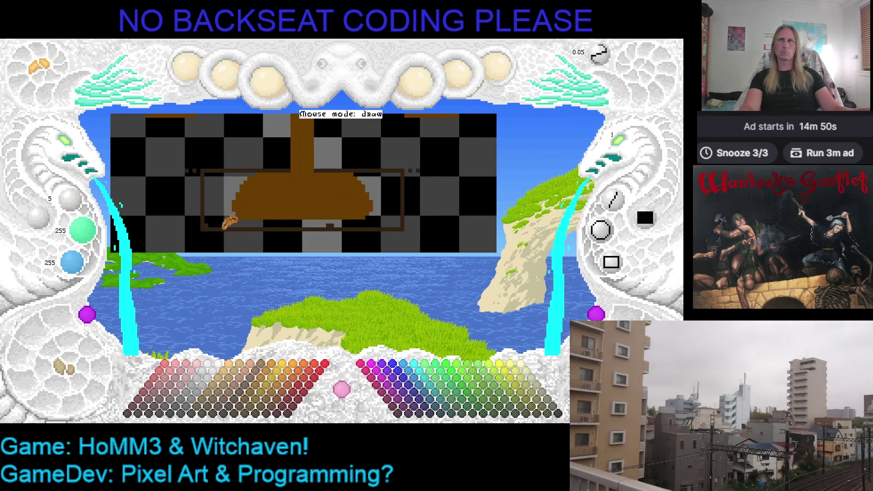
{"action": "right_click", "coordinate": [220, 225]}
{"action": "left_click", "coordinate": [219, 205]}
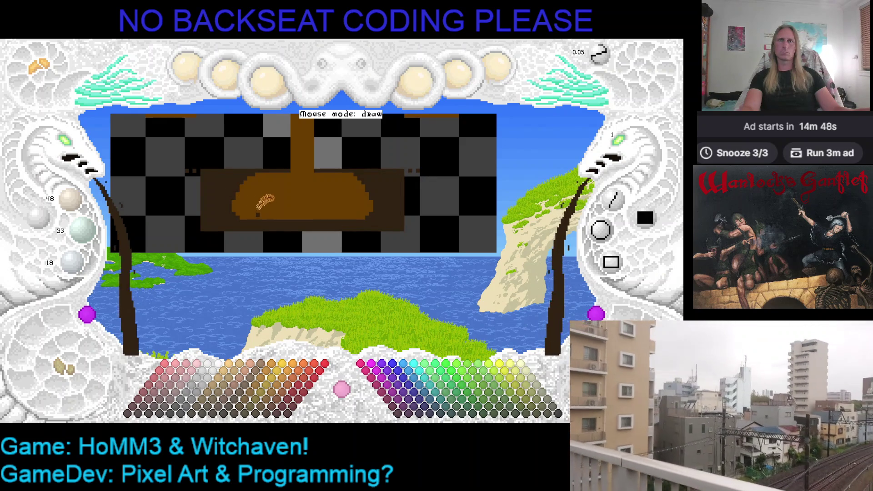
{"action": "right_click", "coordinate": [418, 157]}
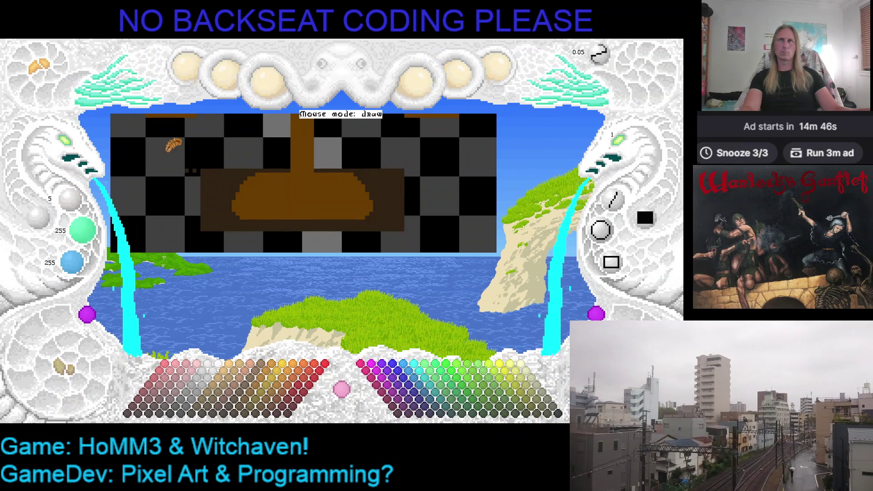
{"action": "key", "text": "ctrl+s"}
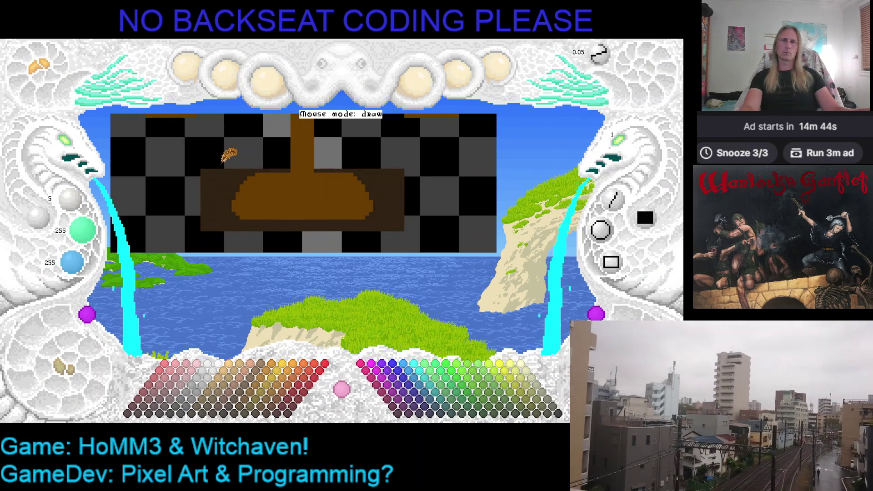
Widen the dark rectangle's right side, fill its left edge, trim the lower-left, and tidy the bottom.
{"action": "right_click", "coordinate": [388, 175]}
{"action": "left_click_drag", "start_coordinate": [408, 177], "coordinate": [408, 230]}
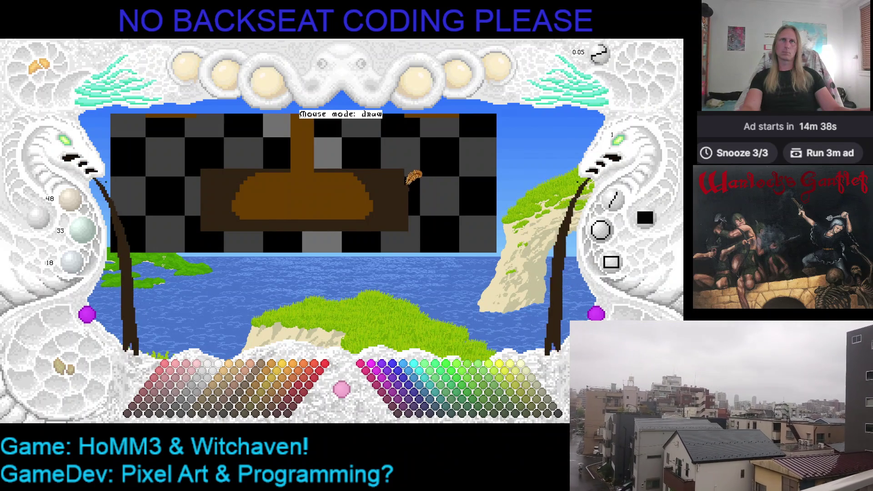
{"action": "left_click_drag", "start_coordinate": [410, 202], "coordinate": [412, 213]}
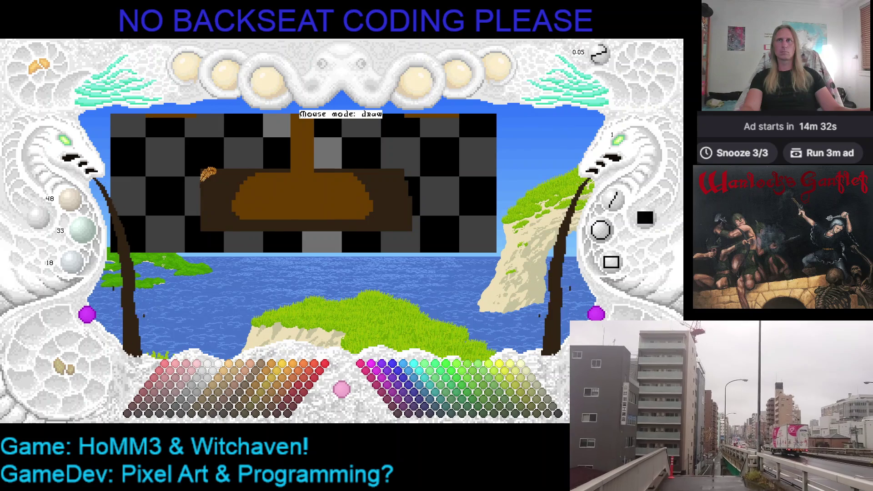
{"action": "left_click_drag", "start_coordinate": [201, 194], "coordinate": [199, 230]}
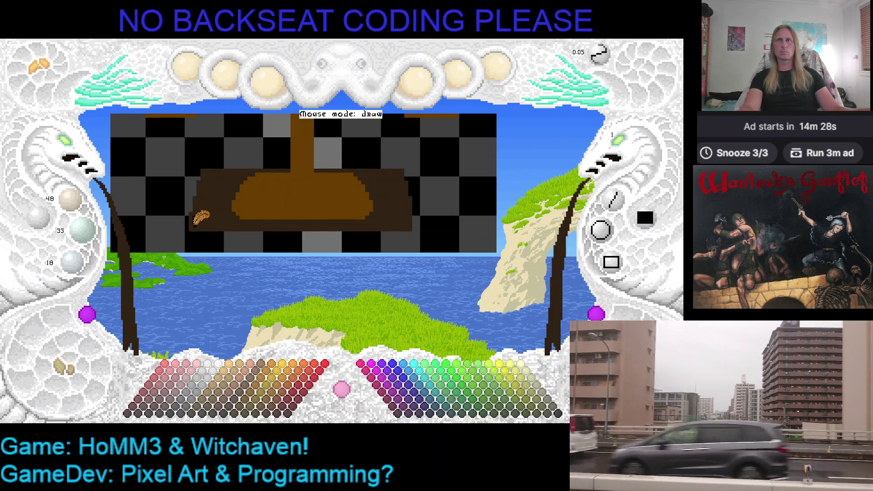
{"action": "key", "text": "e"}
{"action": "left_click_drag", "start_coordinate": [196, 200], "coordinate": [198, 223]}
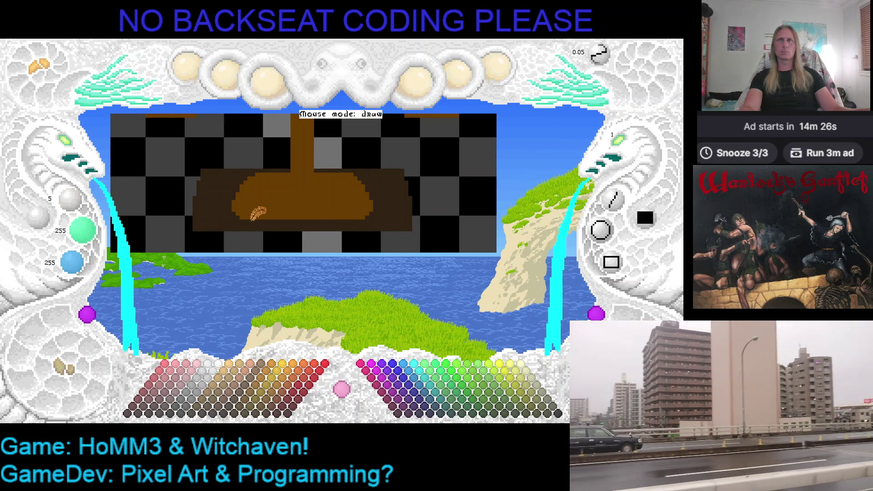
{"action": "key", "text": "e"}
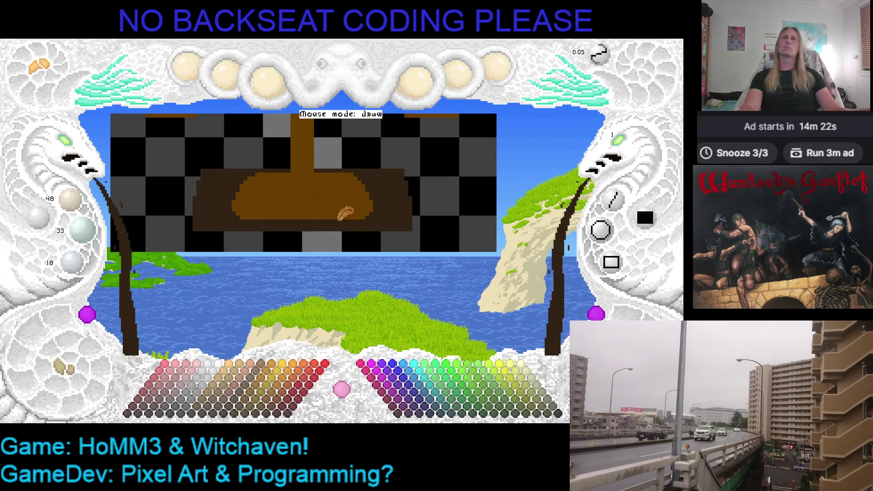
{"action": "scroll", "coordinate": [336, 216], "scroll_direction": "down", "scroll_amount": 1}
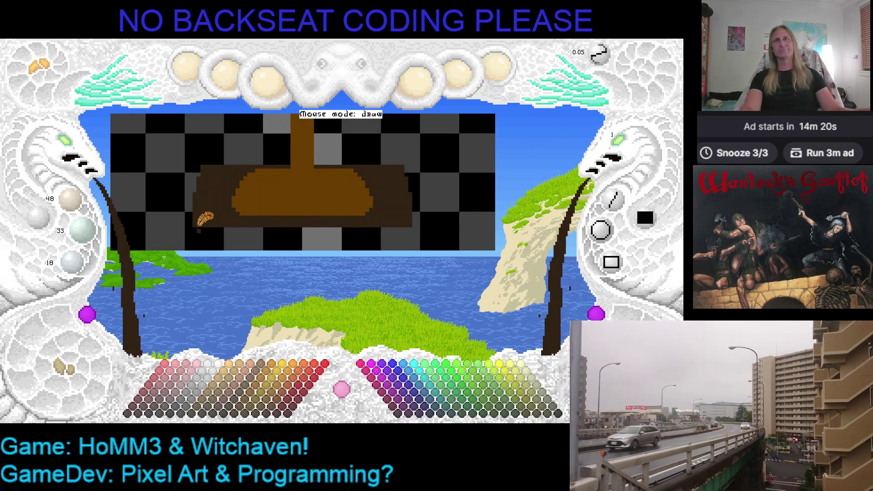
{"action": "left_click_drag", "start_coordinate": [240, 218], "coordinate": [412, 217]}
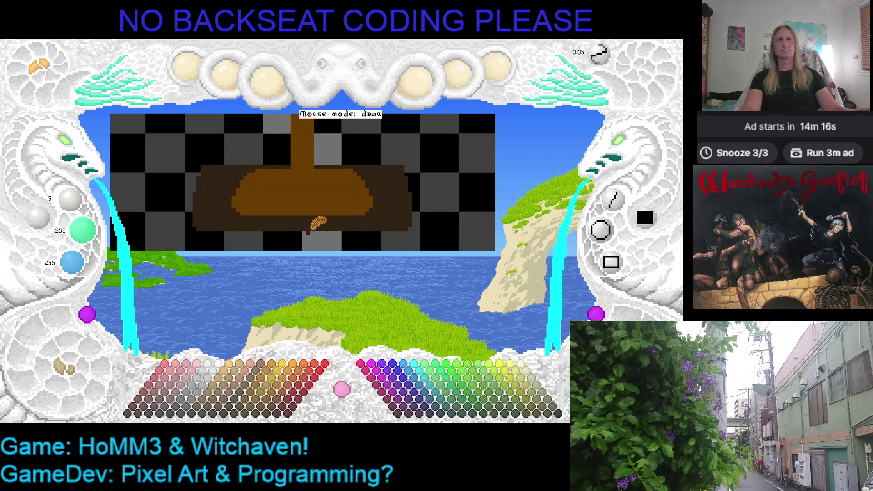
Erase diagonal slopes into the right and left upper corners of the dark step.
{"action": "key", "text": "Right"}
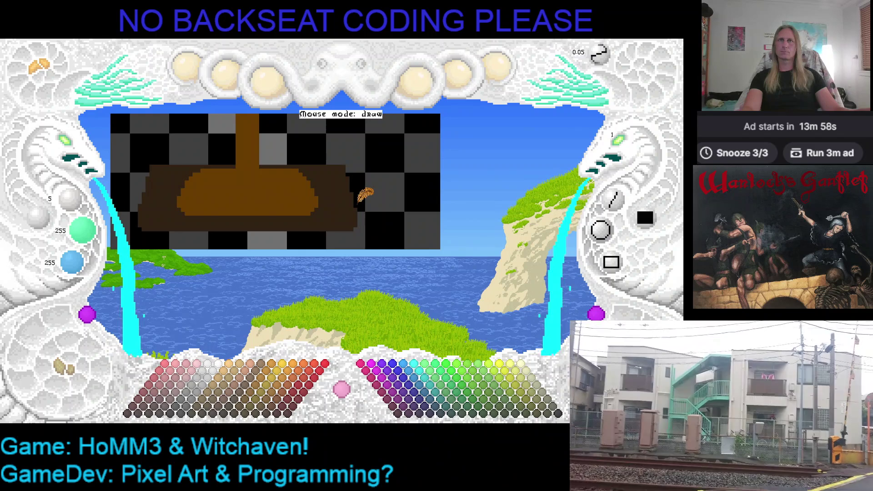
{"action": "right_click", "coordinate": [359, 202]}
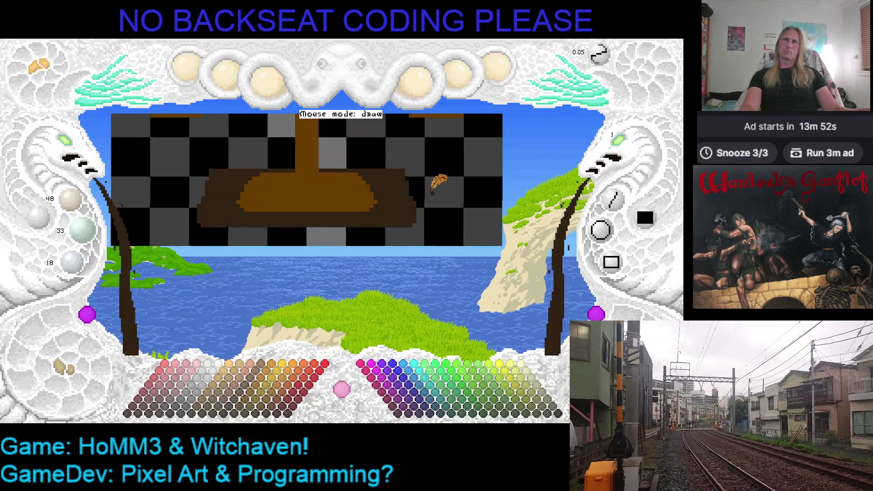
{"action": "key", "text": "ctrl+z"}
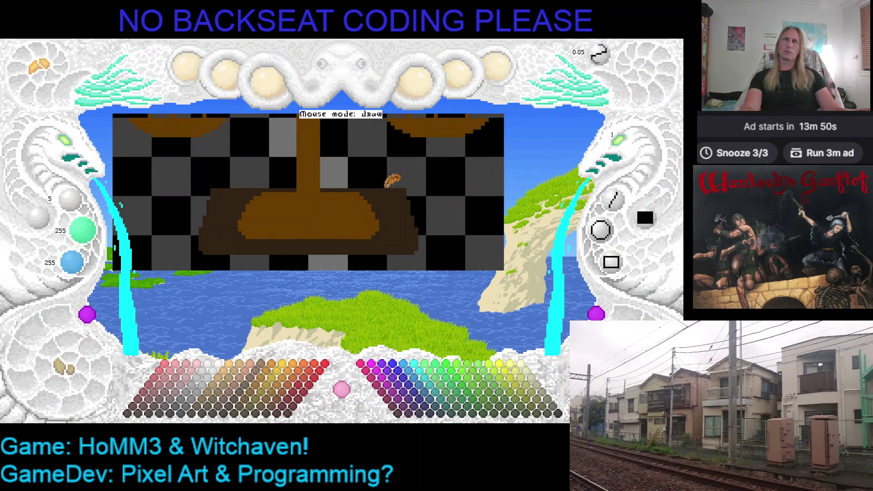
{"action": "left_click_drag", "start_coordinate": [384, 192], "coordinate": [415, 232]}
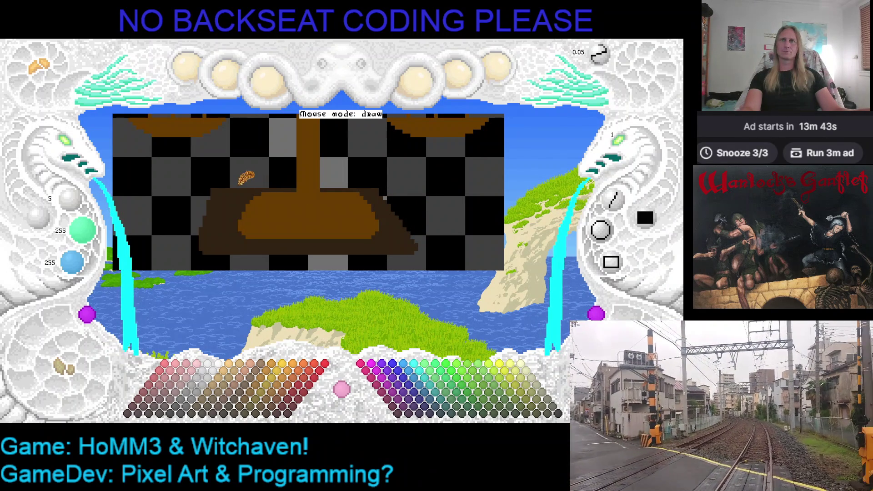
{"action": "left_click_drag", "start_coordinate": [233, 194], "coordinate": [198, 241]}
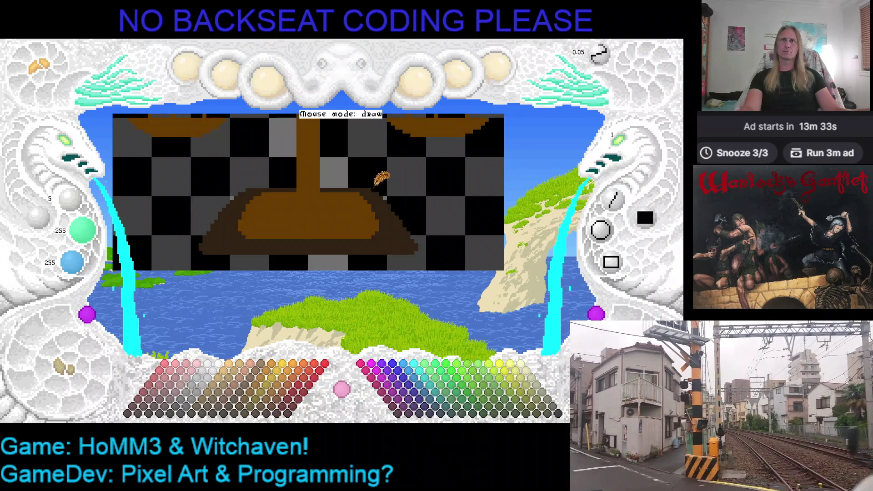
{"action": "right_click", "coordinate": [370, 190]}
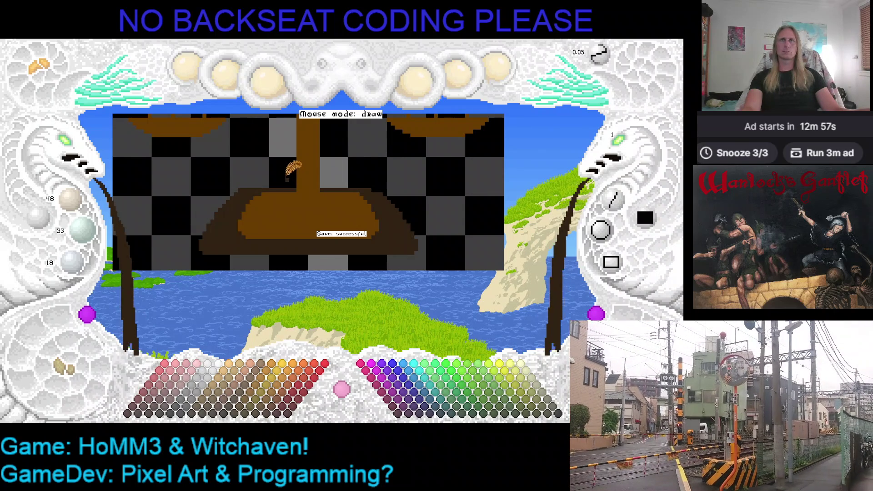
Extend the dark-brown band's lower edge across the base.
{"action": "key", "text": "c"}
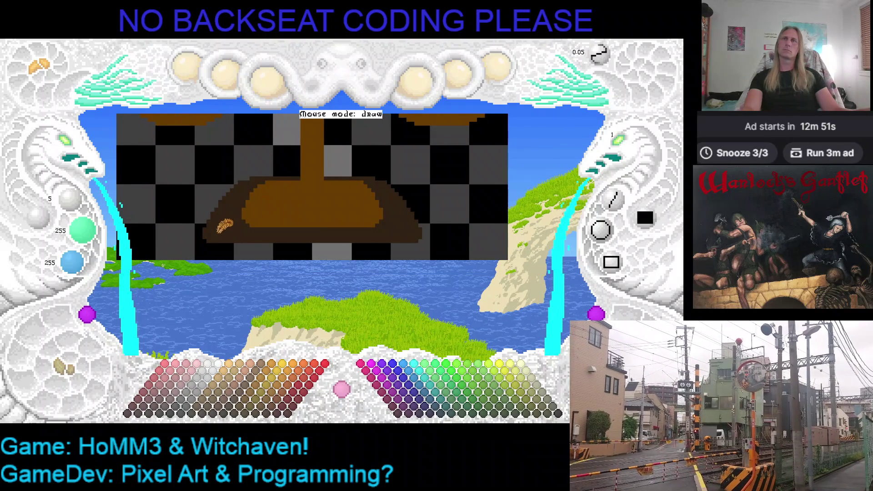
{"action": "right_click", "coordinate": [216, 235]}
{"action": "left_click_drag", "start_coordinate": [216, 236], "coordinate": [402, 236]}
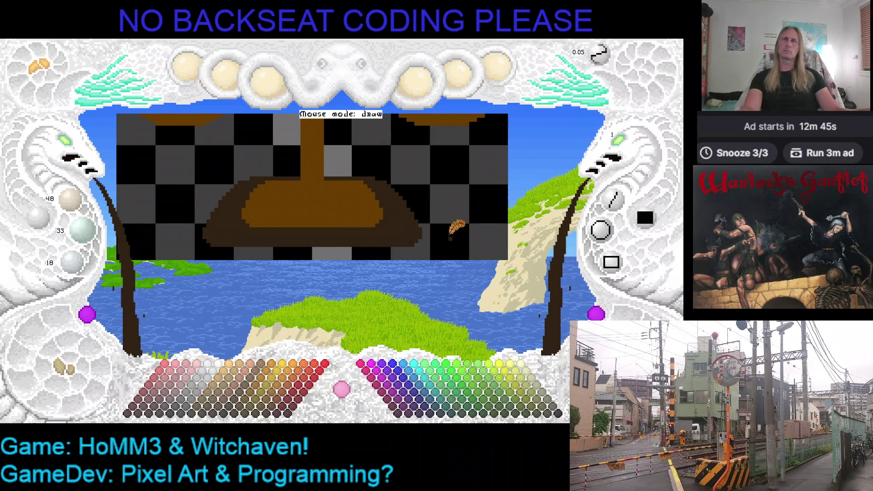
Paint a light-brown highlight stroke across the base's dark band.
{"action": "left_click", "coordinate": [237, 413]}
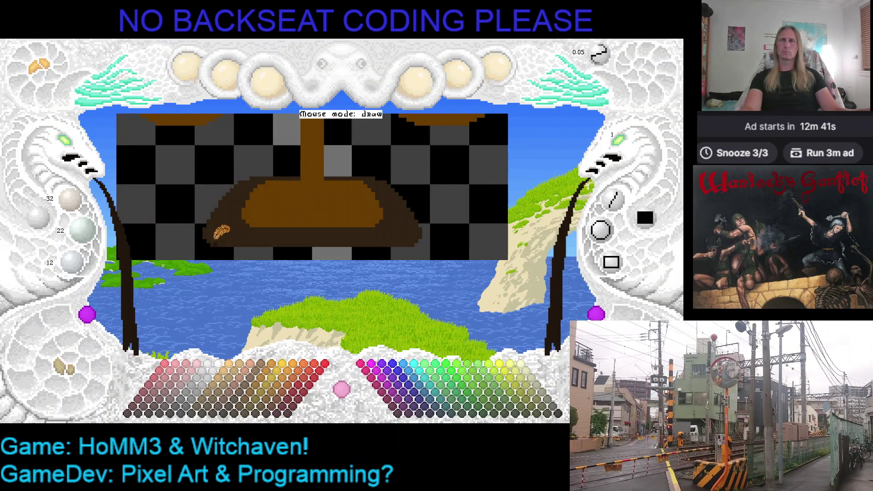
{"action": "left_click", "coordinate": [239, 406]}
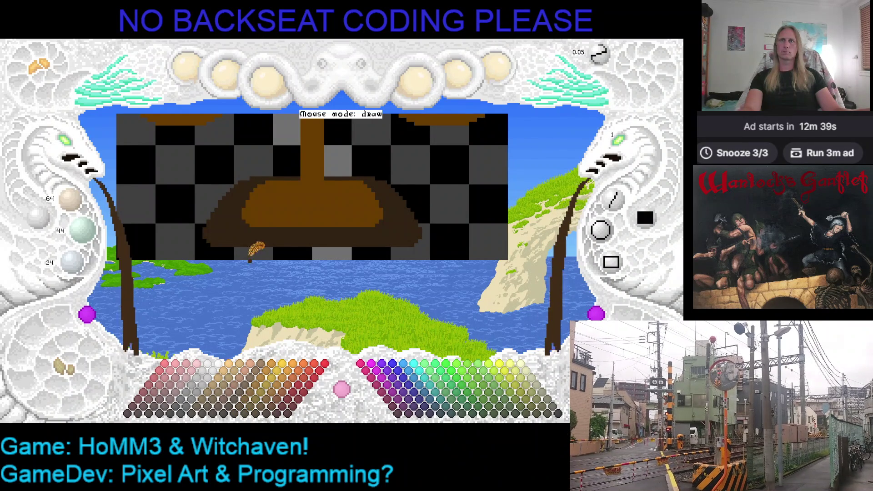
{"action": "left_click_drag", "start_coordinate": [217, 231], "coordinate": [352, 229]}
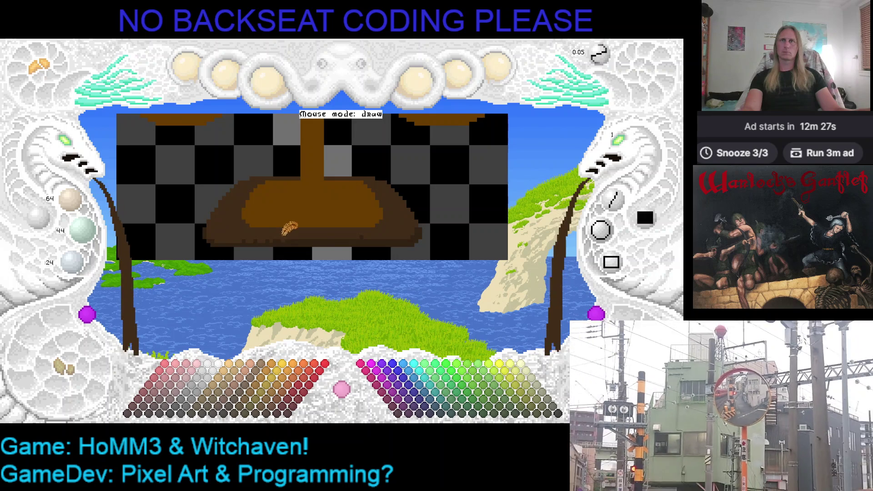
{"action": "scroll", "coordinate": [219, 231], "scroll_direction": "down", "scroll_amount": 1}
{"action": "scroll", "coordinate": [245, 226], "scroll_direction": "up", "scroll_amount": 1}
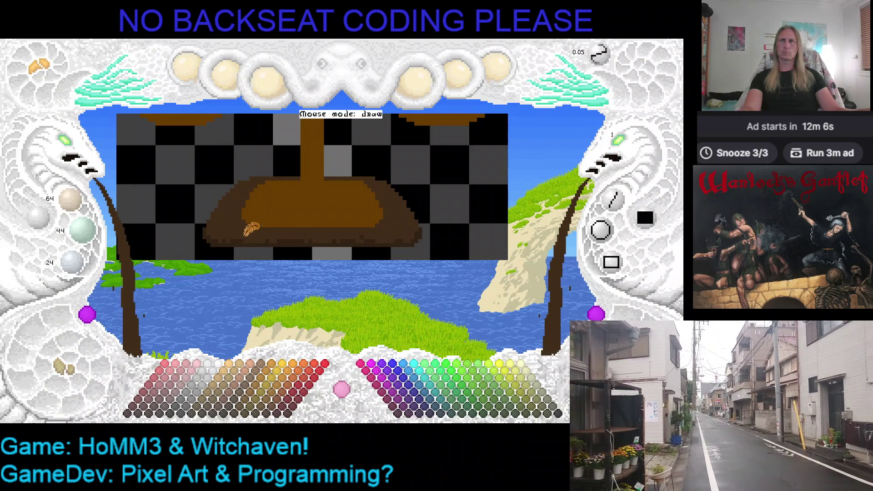
{"action": "left_click", "coordinate": [252, 396]}
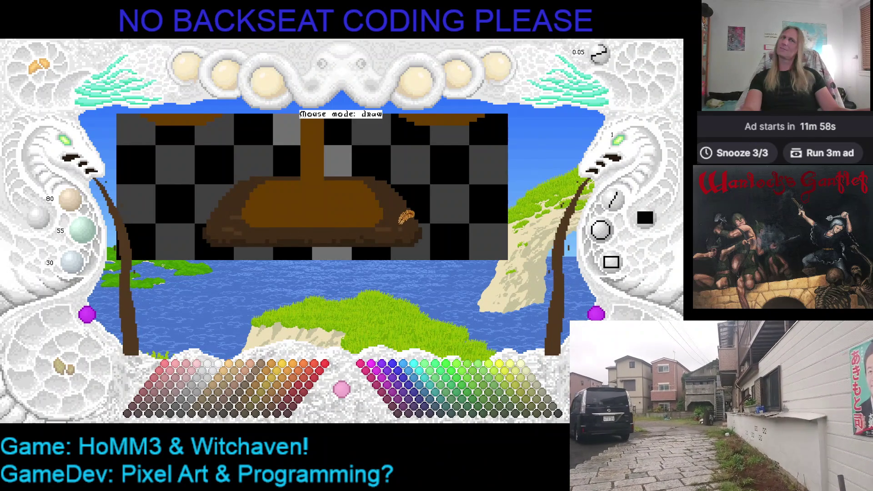
{"action": "right_click", "coordinate": [386, 225]}
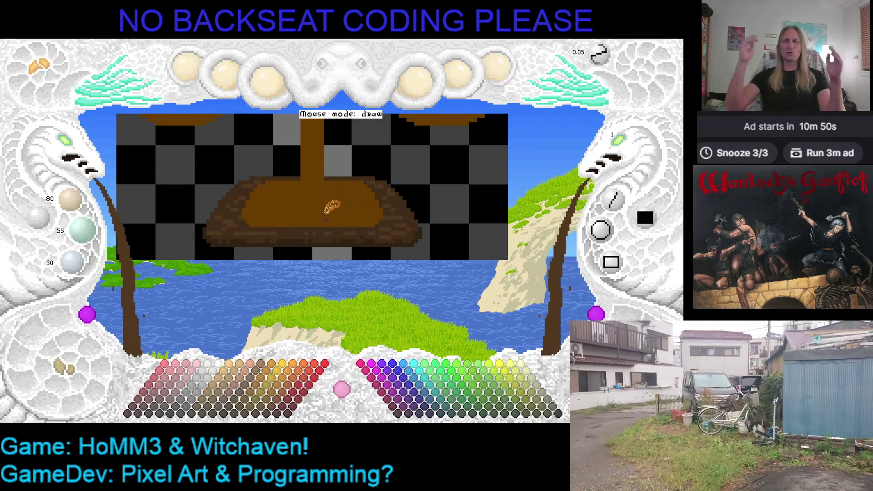
{"action": "scroll", "coordinate": [316, 196], "scroll_direction": "up", "scroll_amount": 2}
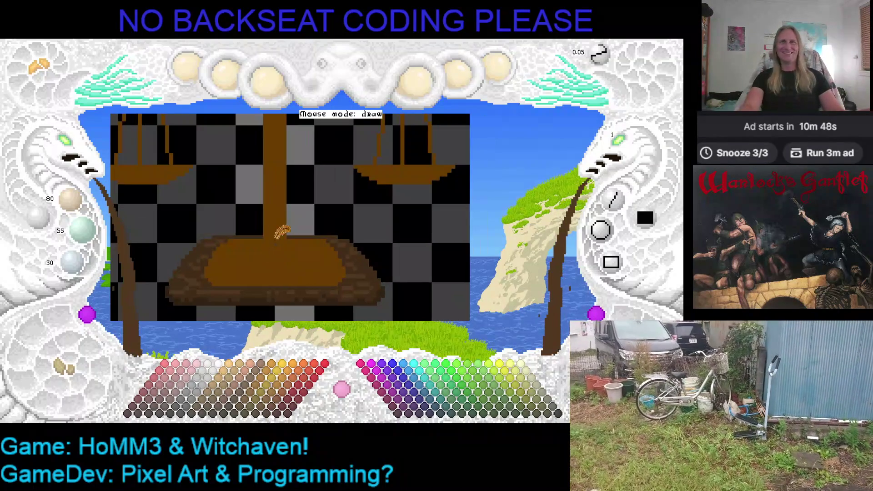
Dab darker brown shading spots on the base's upper tier, comparing via undo and redo.
{"action": "scroll", "coordinate": [278, 232], "scroll_direction": "down", "scroll_amount": 2}
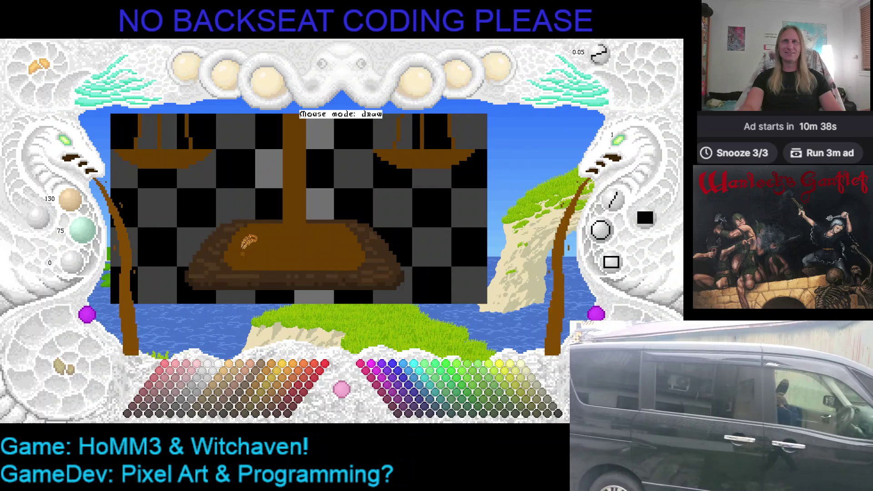
{"action": "left_click", "coordinate": [250, 413]}
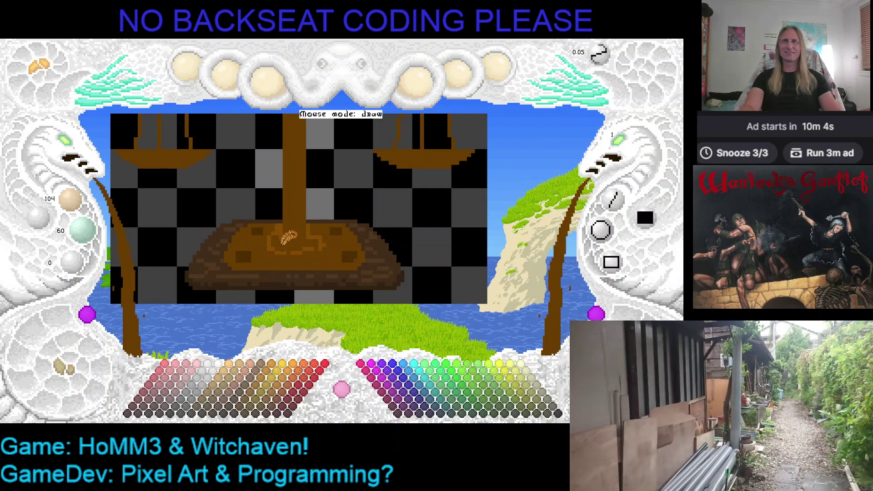
{"action": "key", "text": "ctrl+z"}
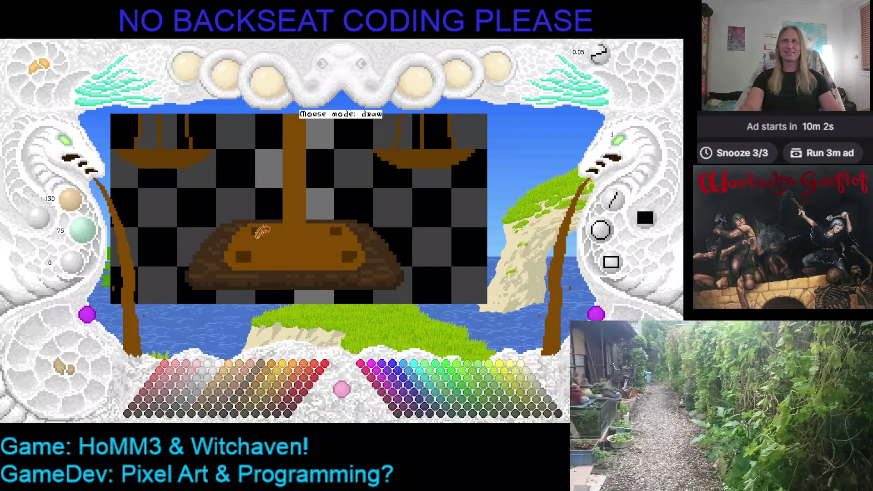
{"action": "key", "text": "ctrl+y"}
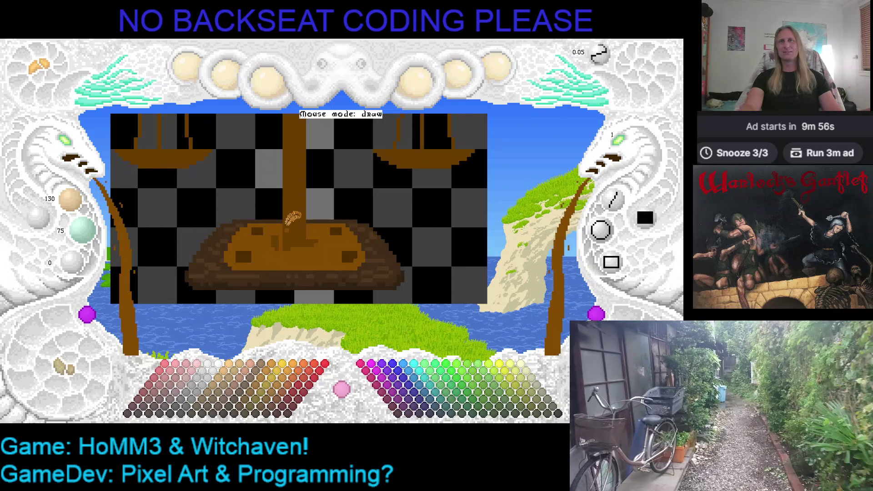
{"action": "right_click", "coordinate": [294, 223]}
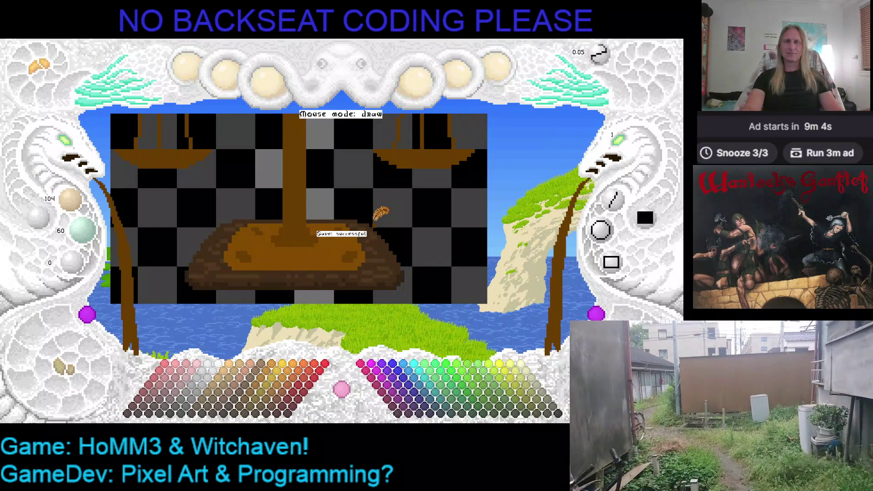
Dab bright orange-brown highlights across the base's top tier.
{"action": "mouse_move", "coordinate": [380, 214]}
{"action": "left_mouse_down"}
{"action": "mouse_move", "coordinate": [326, 235]}
{"action": "mouse_move", "coordinate": [419, 258]}
{"action": "mouse_move", "coordinate": [376, 221]}
{"action": "mouse_move", "coordinate": [379, 171]}
{"action": "mouse_move", "coordinate": [362, 218]}
{"action": "left_mouse_up"}
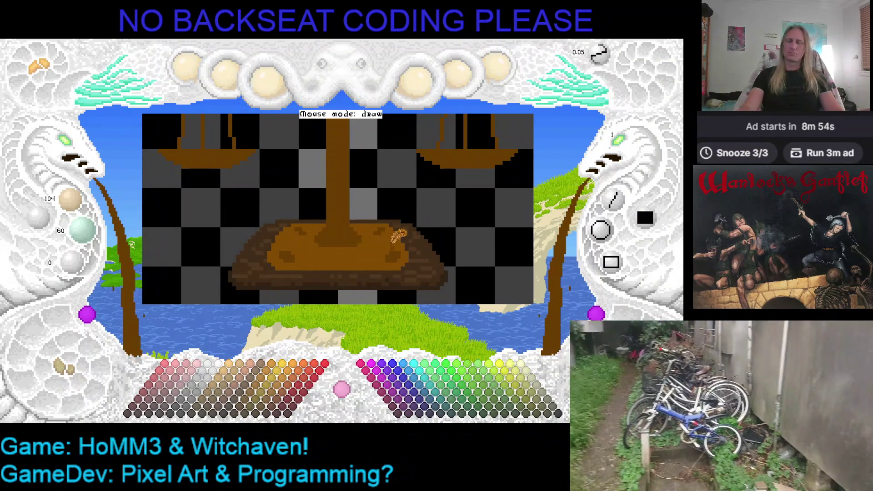
{"action": "left_click_drag", "start_coordinate": [406, 234], "coordinate": [384, 246]}
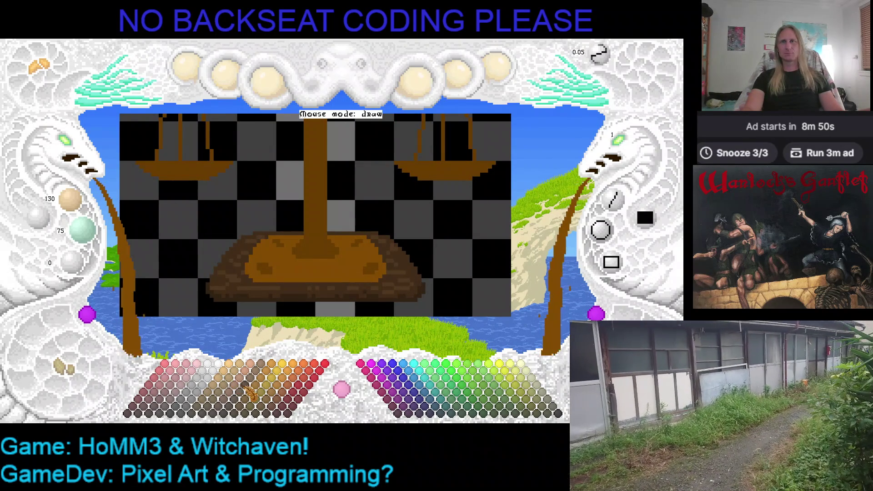
{"action": "left_click", "coordinate": [268, 391]}
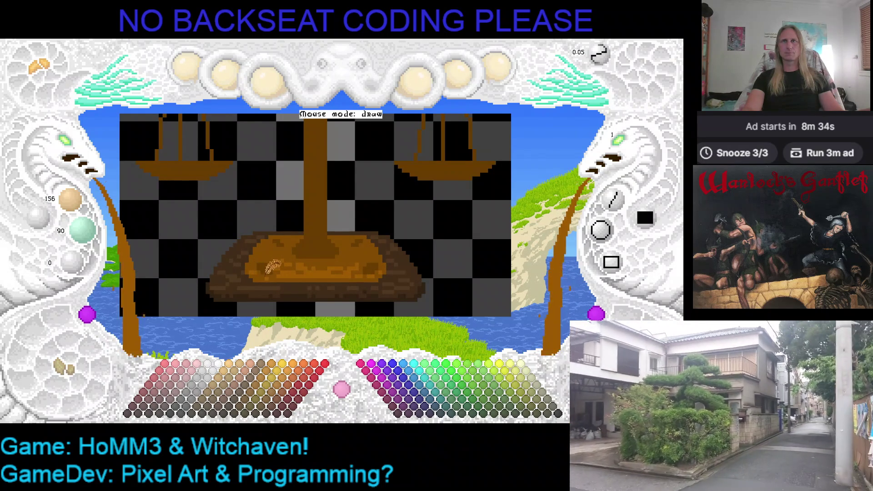
{"action": "key", "text": "Right"}
{"action": "key", "text": "Up"}
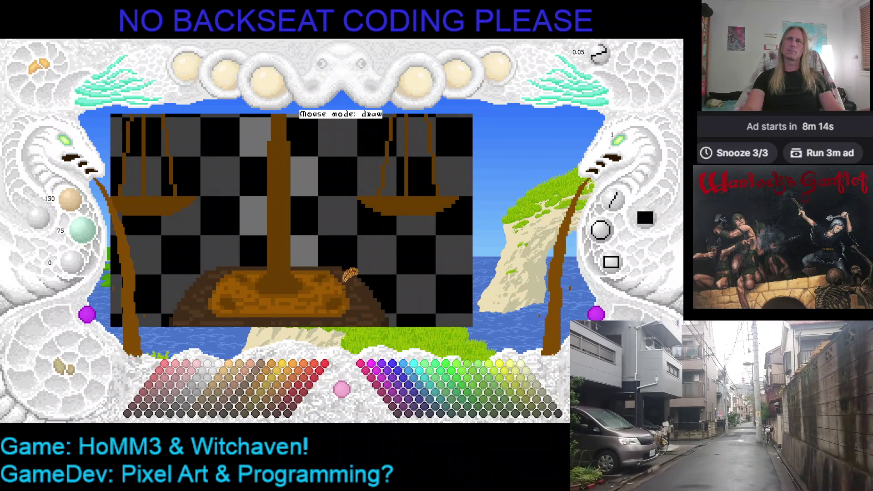
{"action": "scroll", "coordinate": [373, 271], "scroll_direction": "up", "scroll_amount": 1}
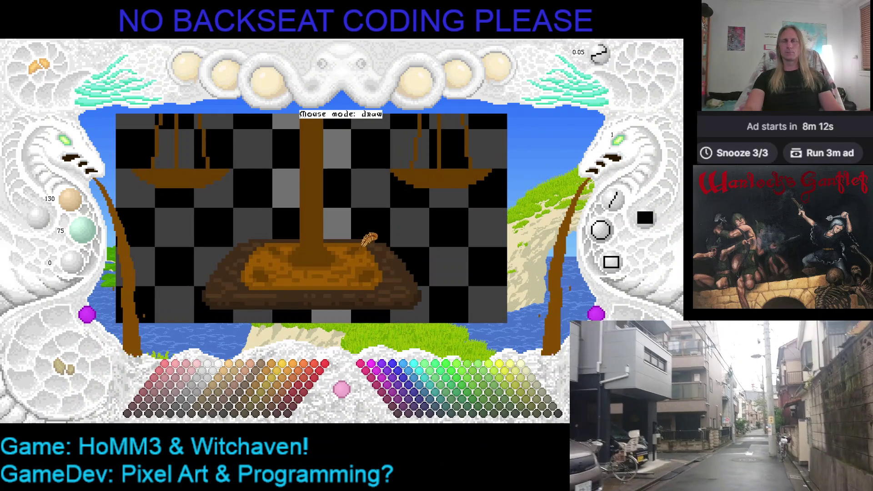
{"action": "scroll", "coordinate": [385, 232], "scroll_direction": "down", "scroll_amount": 4}
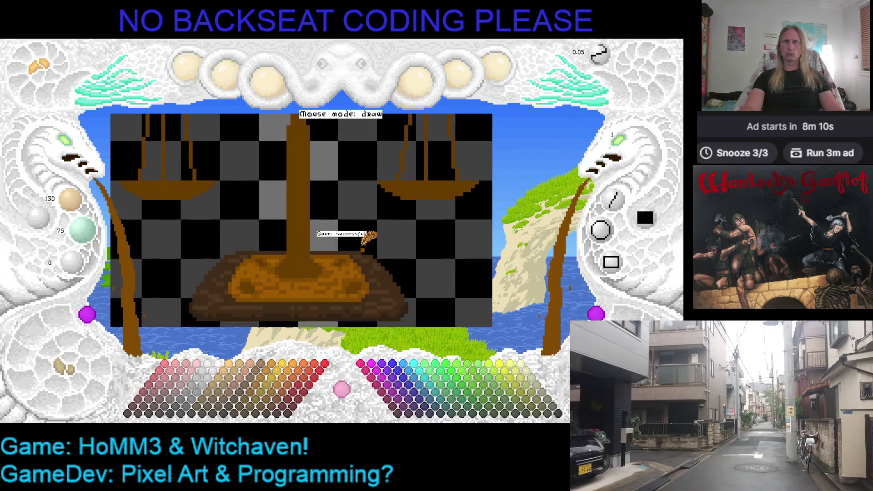
{"action": "scroll", "coordinate": [73, 144], "scroll_direction": "down", "scroll_amount": 2}
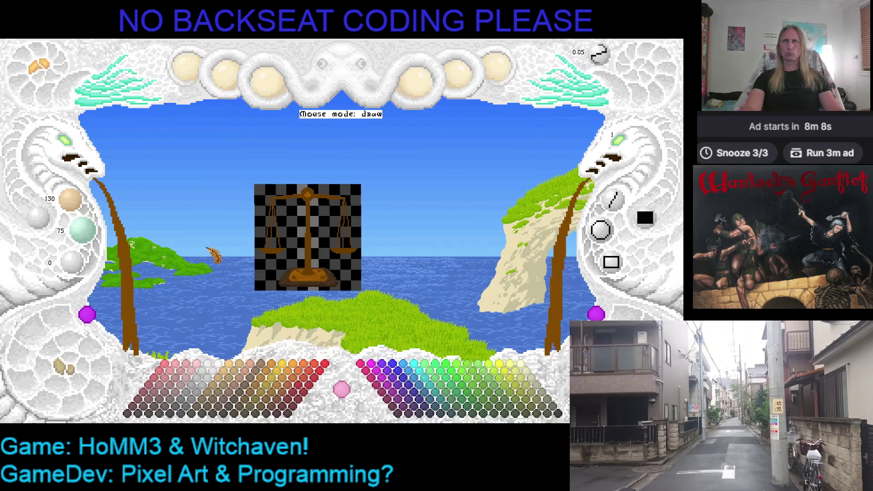
Zoom in, sample the base browns, and pick an even darker brown for column-foot detailing.
{"action": "scroll", "coordinate": [77, 146], "scroll_direction": "up", "scroll_amount": 3}
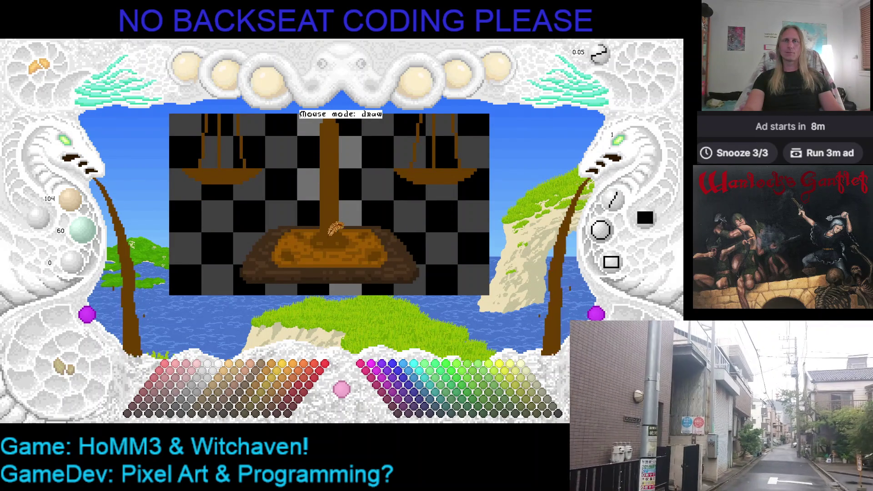
{"action": "left_click", "coordinate": [77, 150]}
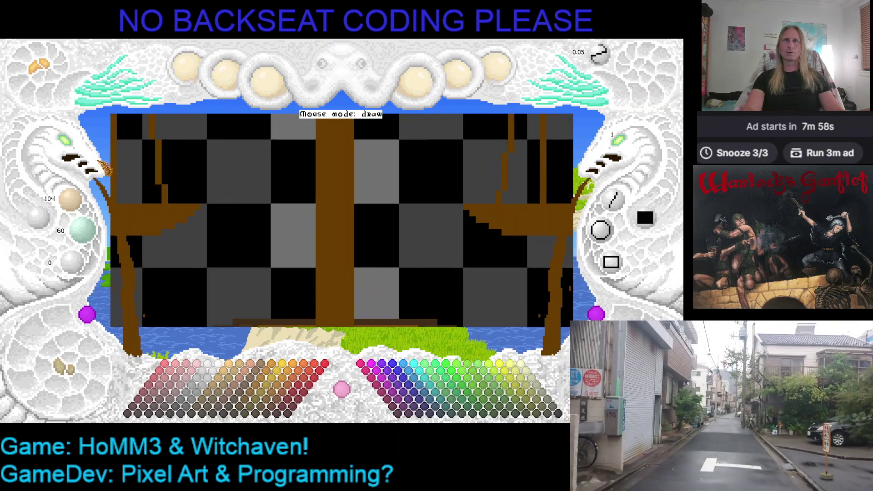
{"action": "right_click", "coordinate": [334, 200]}
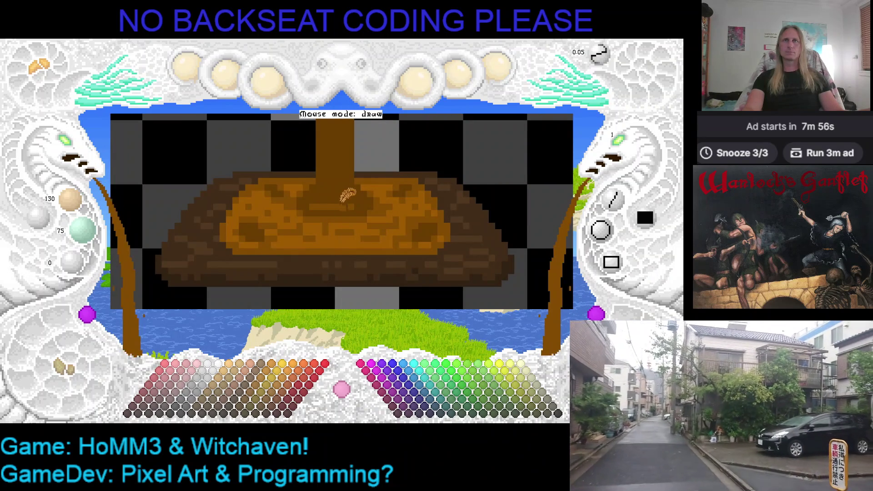
{"action": "right_click", "coordinate": [367, 188]}
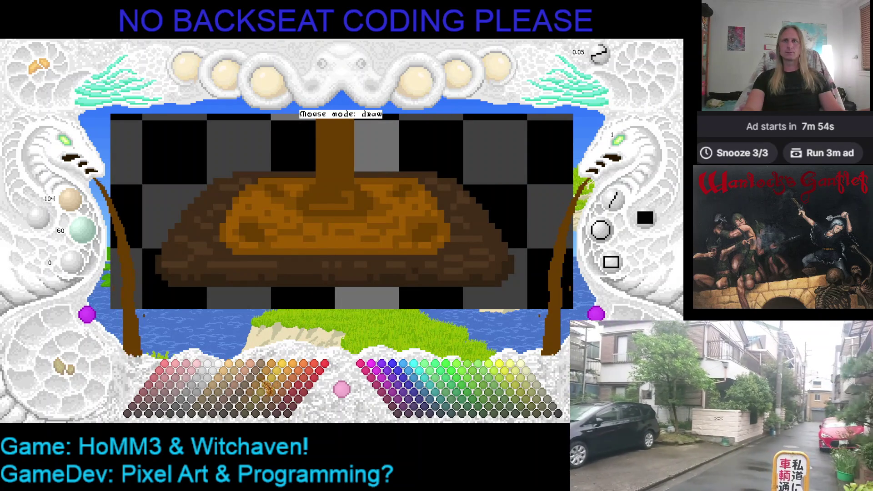
{"action": "left_click", "coordinate": [257, 401]}
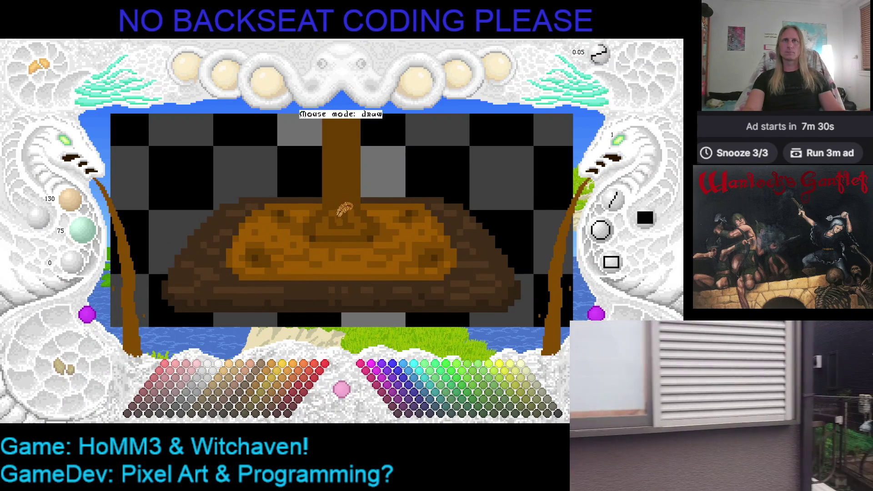
Streak lighter brown highlights down the column and along its upper part.
{"action": "left_click_drag", "start_coordinate": [346, 168], "coordinate": [358, 205]}
{"action": "scroll", "coordinate": [356, 177], "scroll_direction": "up", "scroll_amount": 3}
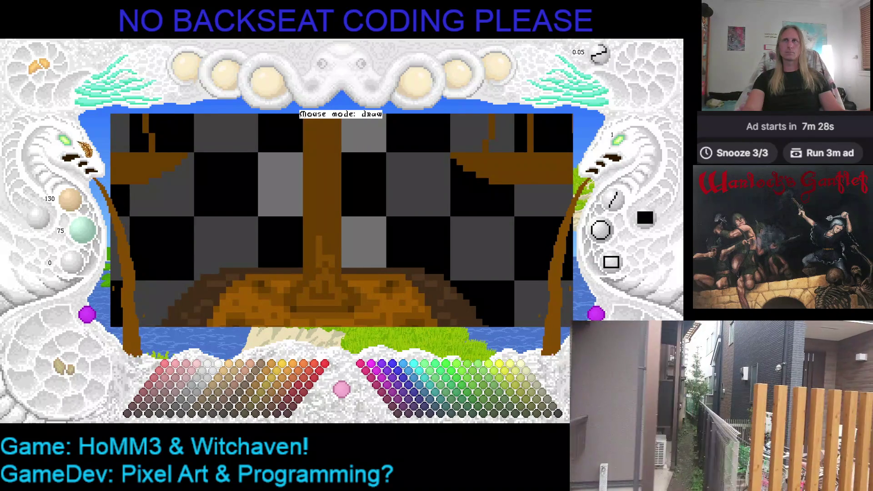
{"action": "scroll", "coordinate": [263, 172], "scroll_direction": "down", "scroll_amount": 2}
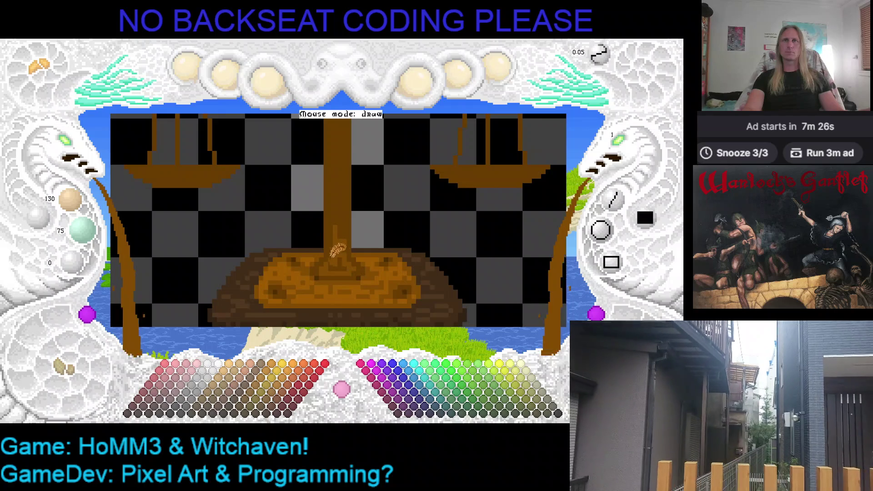
{"action": "mouse_move", "coordinate": [339, 189]}
{"action": "left_mouse_down"}
{"action": "mouse_move", "coordinate": [347, 152]}
{"action": "mouse_move", "coordinate": [347, 208]}
{"action": "mouse_move", "coordinate": [346, 184]}
{"action": "left_mouse_up"}
{"action": "scroll", "coordinate": [346, 185], "scroll_direction": "up", "scroll_amount": 3}
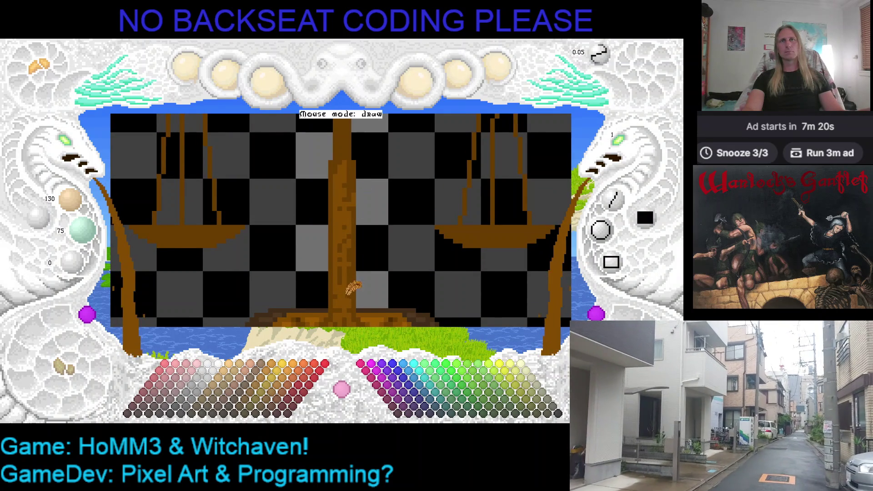
{"action": "scroll", "coordinate": [348, 273], "scroll_direction": "down", "scroll_amount": 5}
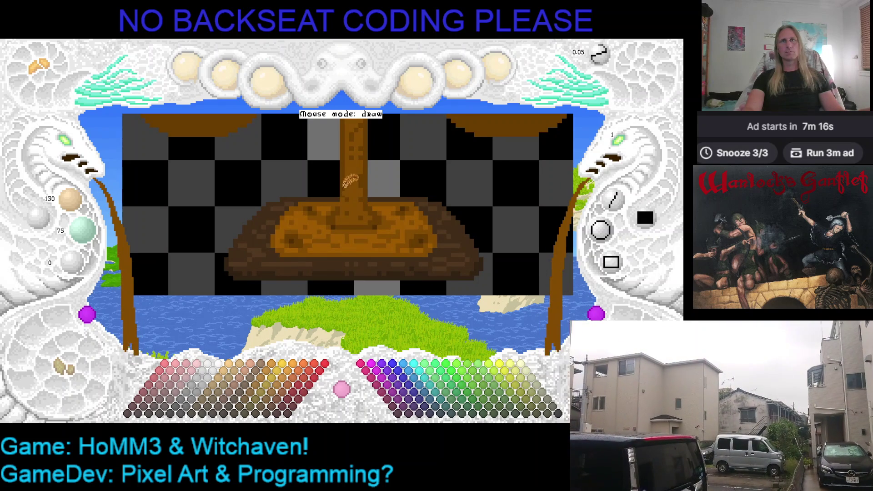
{"action": "scroll", "coordinate": [341, 218], "scroll_direction": "up", "scroll_amount": 1}
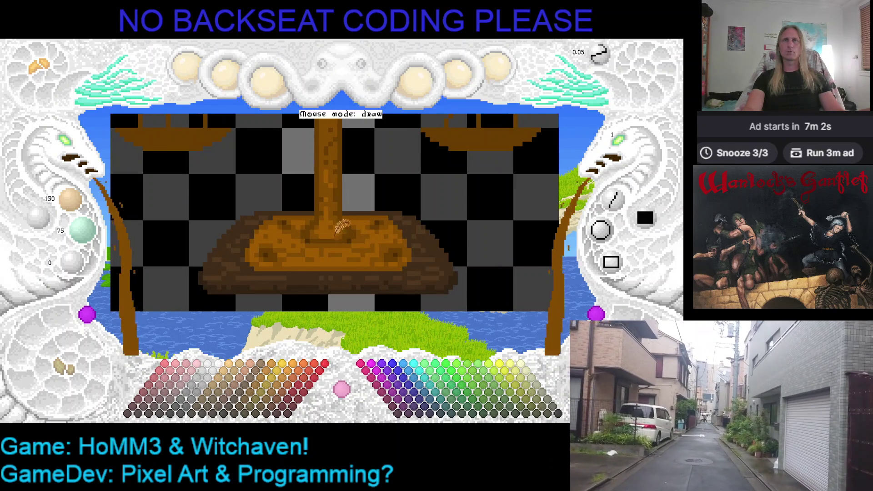
Zoom and pan the view over to the knob on top of the beam.
{"action": "scroll", "coordinate": [385, 207], "scroll_direction": "up", "scroll_amount": 5}
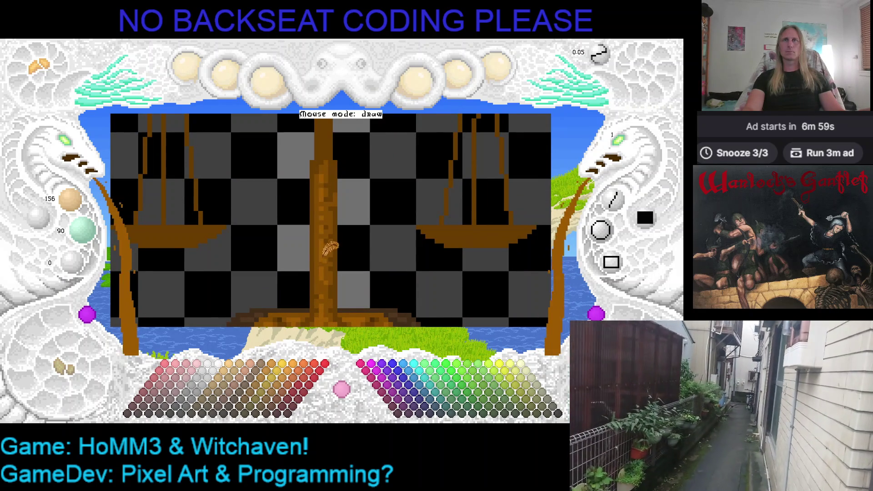
{"action": "scroll", "coordinate": [343, 202], "scroll_direction": "down", "scroll_amount": 3}
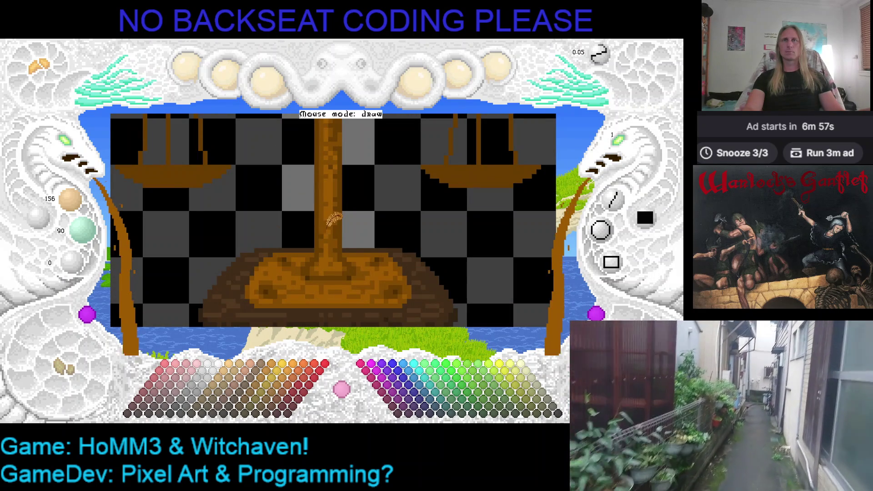
{"action": "scroll", "coordinate": [342, 222], "scroll_direction": "up", "scroll_amount": 5}
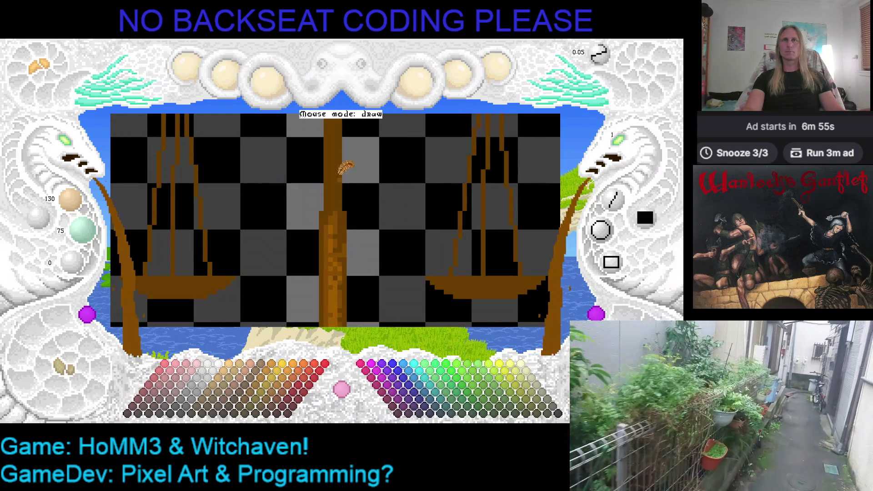
{"action": "scroll", "coordinate": [345, 184], "scroll_direction": "up", "scroll_amount": 3}
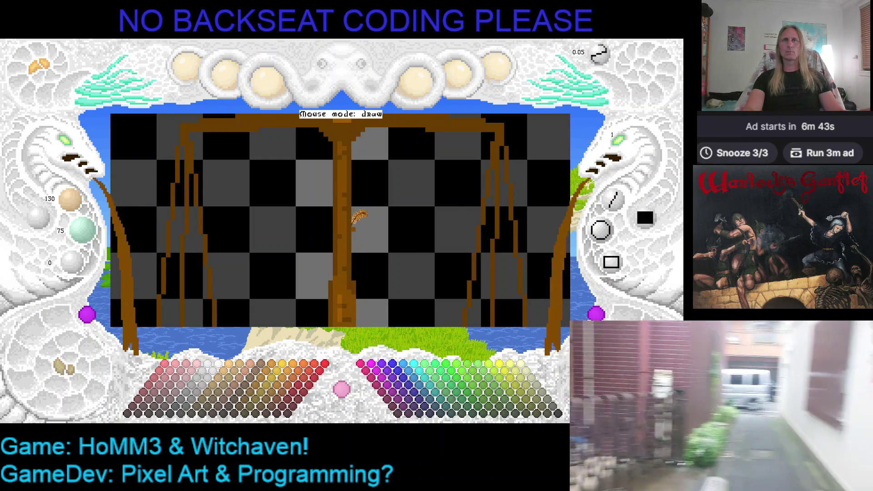
{"action": "scroll", "coordinate": [359, 200], "scroll_direction": "up", "scroll_amount": 2}
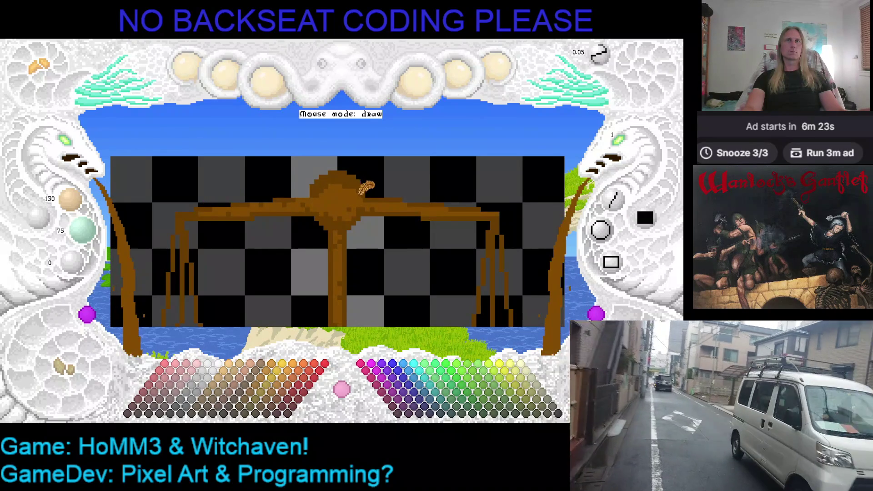
{"action": "scroll", "coordinate": [350, 175], "scroll_direction": "down", "scroll_amount": 1}
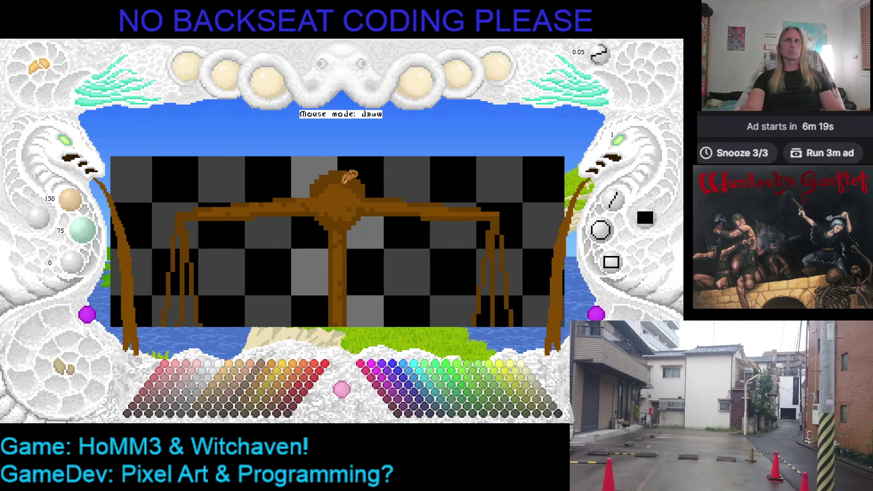
{"action": "key", "text": "Up"}
{"action": "key", "text": "Right"}
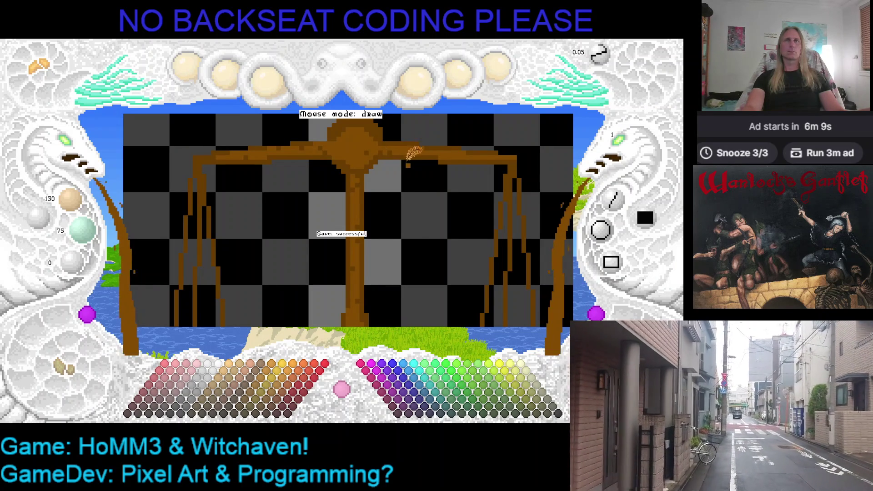
{"action": "scroll", "coordinate": [405, 156], "scroll_direction": "down", "scroll_amount": 3}
Sample the beam's lighter brown and shade the round knob at the beam's centre.
{"action": "scroll", "coordinate": [400, 153], "scroll_direction": "down", "scroll_amount": 5}
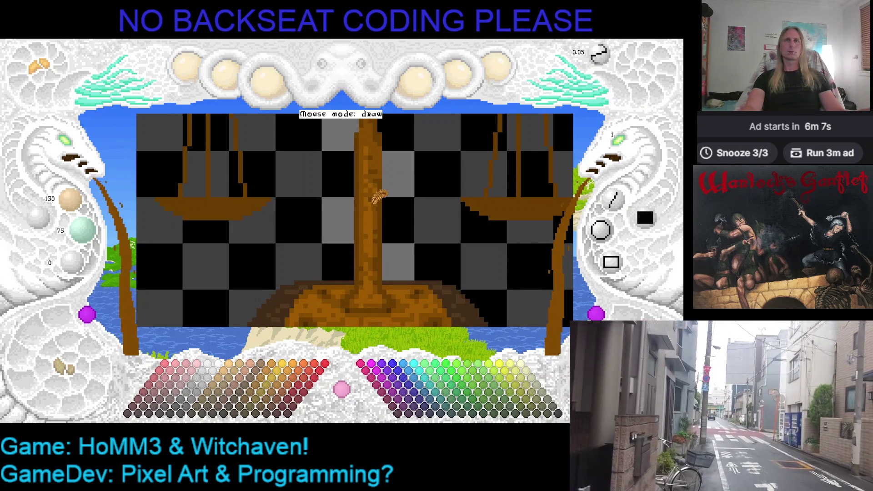
{"action": "scroll", "coordinate": [377, 197], "scroll_direction": "up", "scroll_amount": 8}
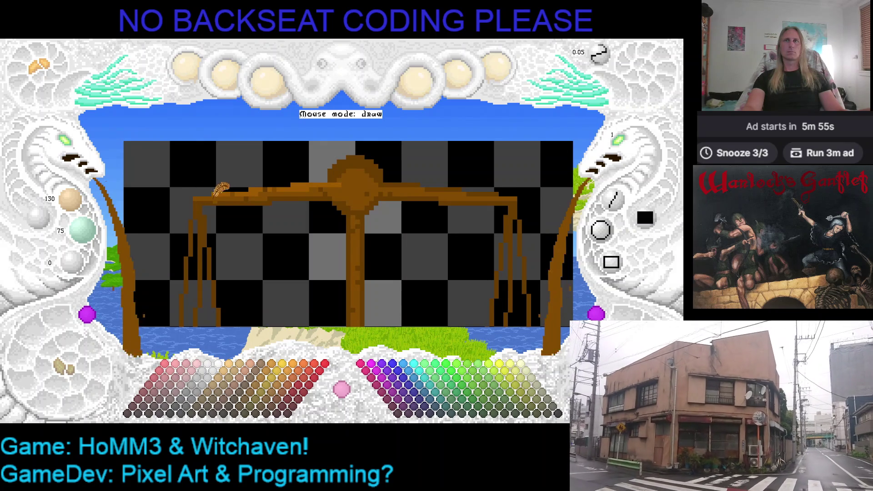
{"action": "right_click", "coordinate": [255, 190]}
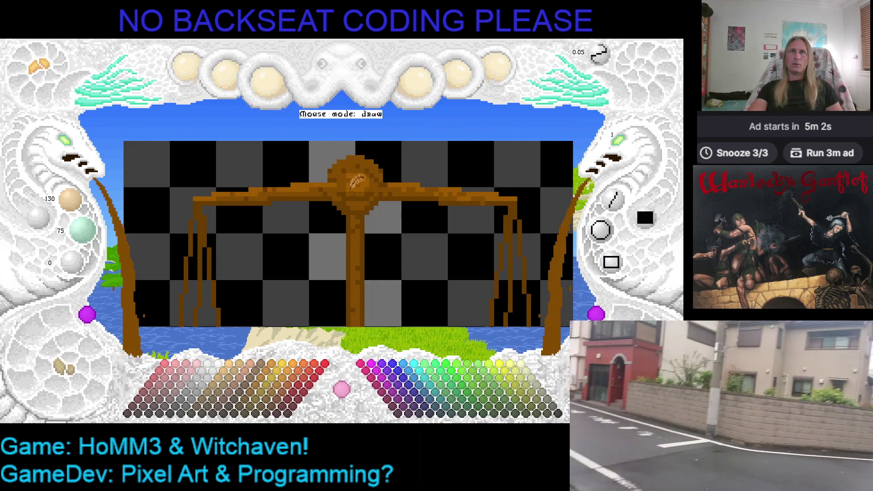
{"action": "left_click_drag", "start_coordinate": [390, 178], "coordinate": [378, 183]}
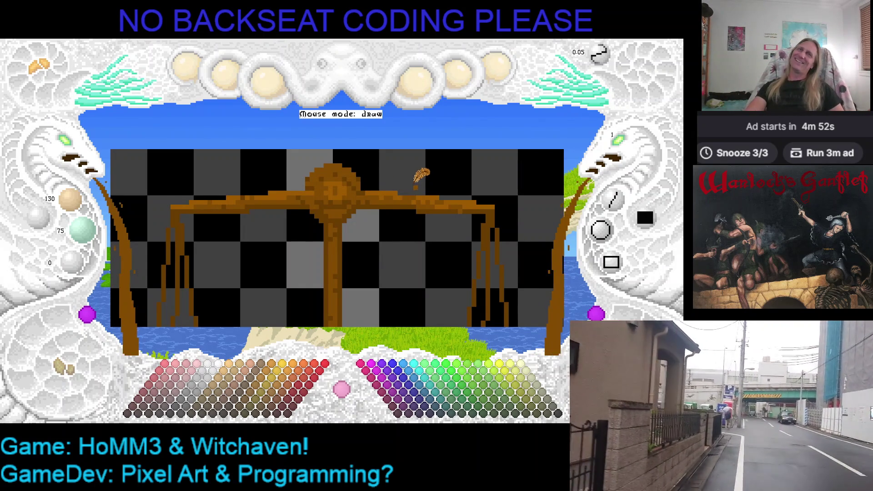
{"action": "scroll", "coordinate": [374, 227], "scroll_direction": "down", "scroll_amount": 3}
{"action": "scroll", "coordinate": [377, 183], "scroll_direction": "down", "scroll_amount": 3}
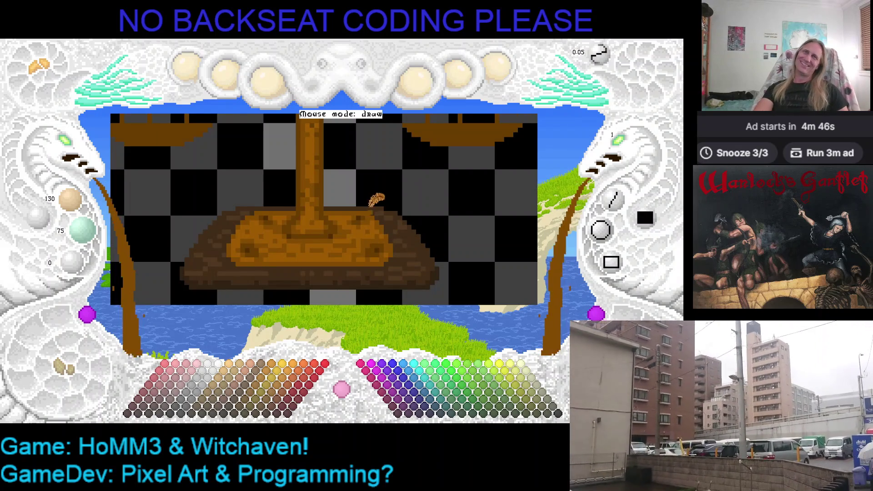
{"action": "scroll", "coordinate": [370, 200], "scroll_direction": "up", "scroll_amount": 4}
{"action": "scroll", "coordinate": [417, 183], "scroll_direction": "up", "scroll_amount": 5}
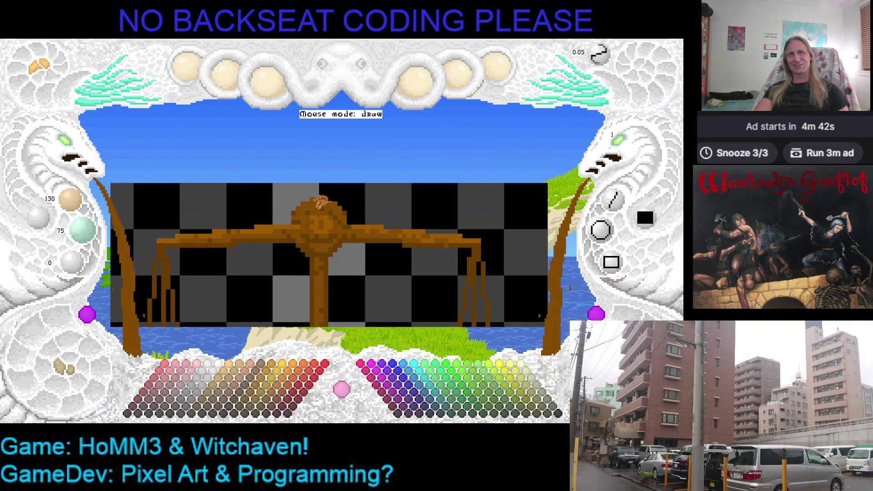
{"action": "scroll", "coordinate": [66, 152], "scroll_direction": "up", "scroll_amount": 3}
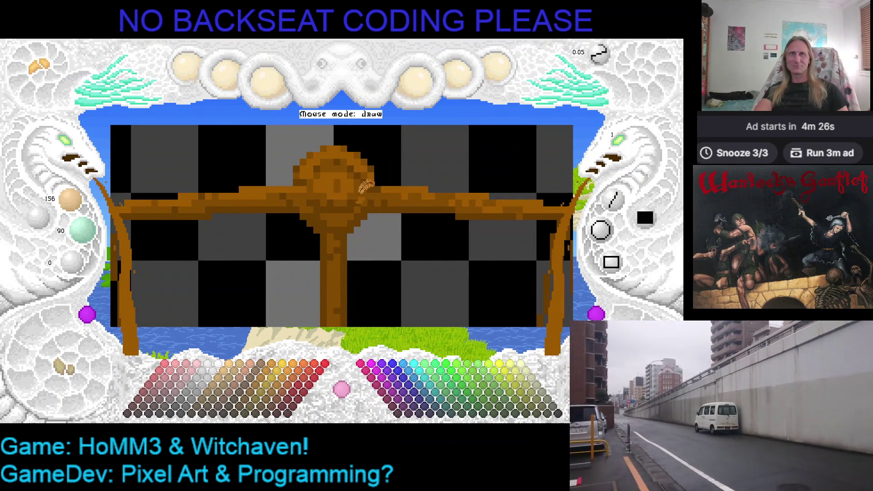
Check the beam, left arm, column and base, then save the sprite.
{"action": "key", "text": "Right"}
{"action": "key", "text": "Left"}
{"action": "key", "text": "Down"}
{"action": "key", "text": "Left"}
{"action": "key", "text": "Down"}
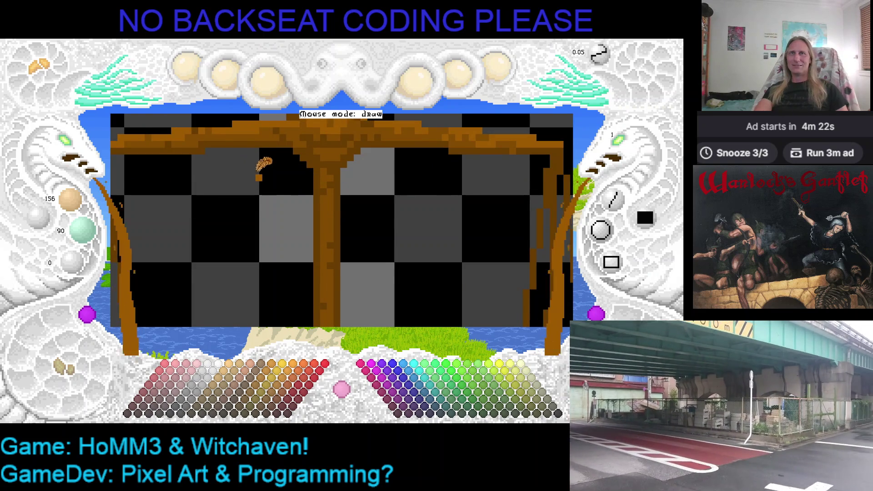
{"action": "key", "text": "Left"}
{"action": "key", "text": "Down"}
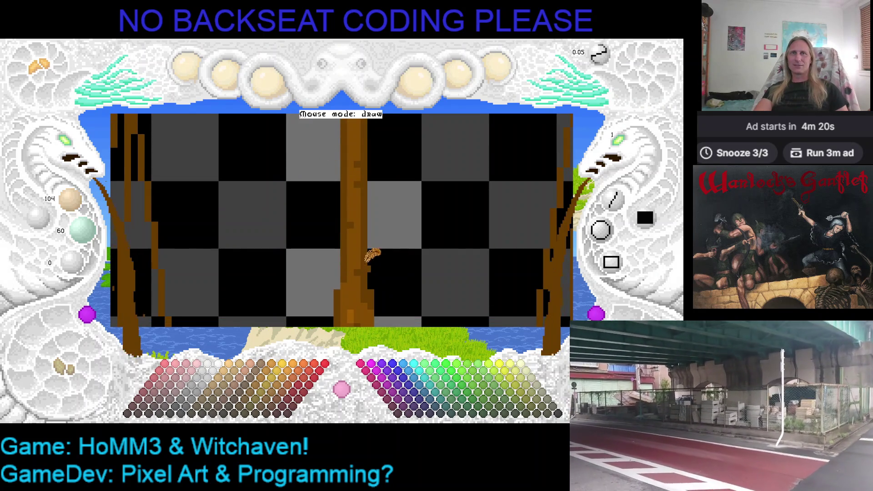
{"action": "key", "text": "Right"}
{"action": "key", "text": "Down"}
{"action": "key", "text": "Down"}
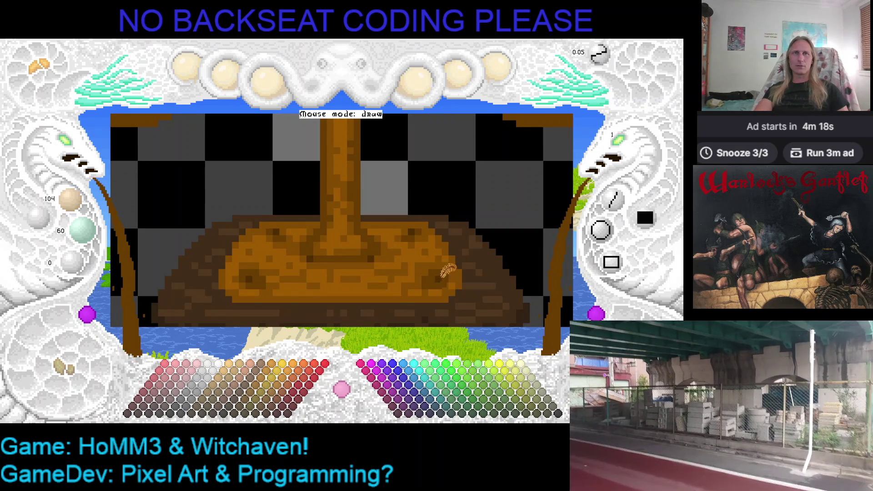
{"action": "key", "text": "Up"}
{"action": "key", "text": "Up"}
{"action": "key", "text": "Up"}
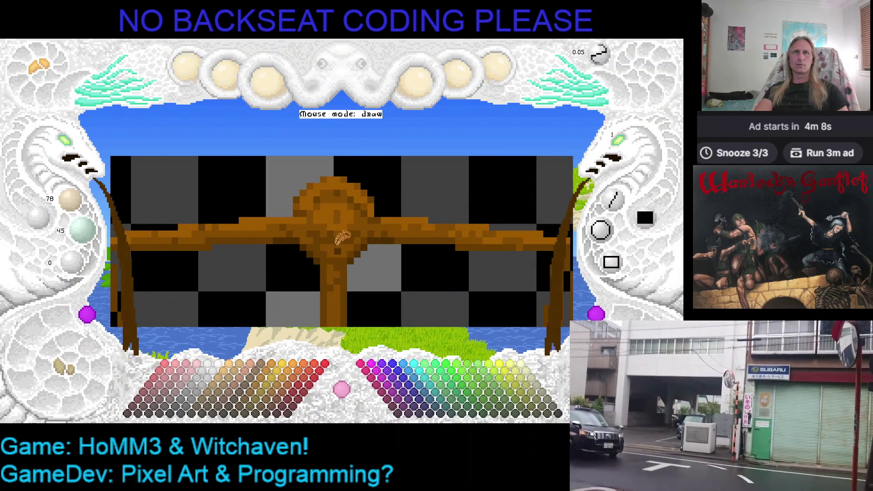
{"action": "key", "text": "ctrl+s"}
Touch up pixels along the beam's right arm out to its end.
{"action": "left_click_drag", "start_coordinate": [382, 266], "coordinate": [409, 209]}
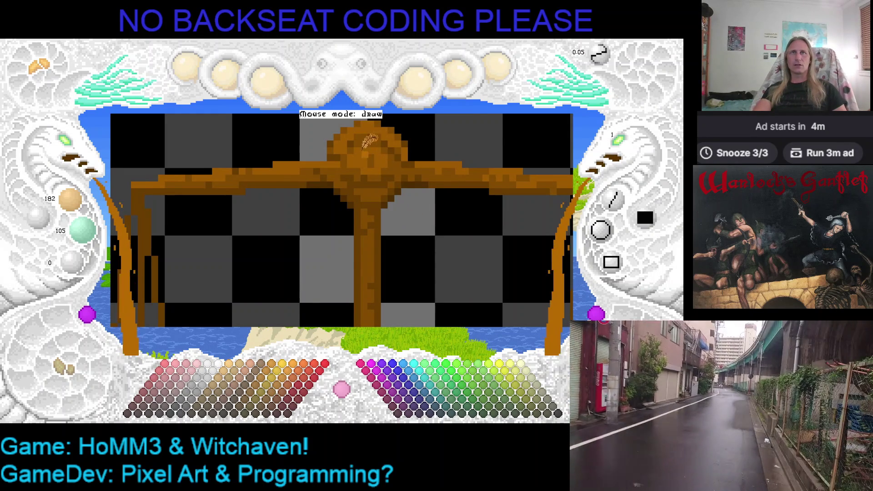
{"action": "scroll", "coordinate": [366, 145], "scroll_direction": "up", "scroll_amount": 2}
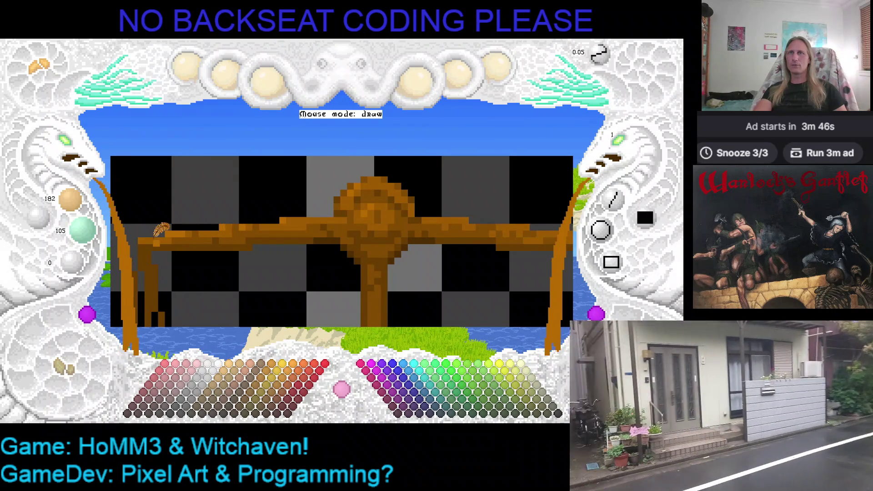
{"action": "key", "text": "Right"}
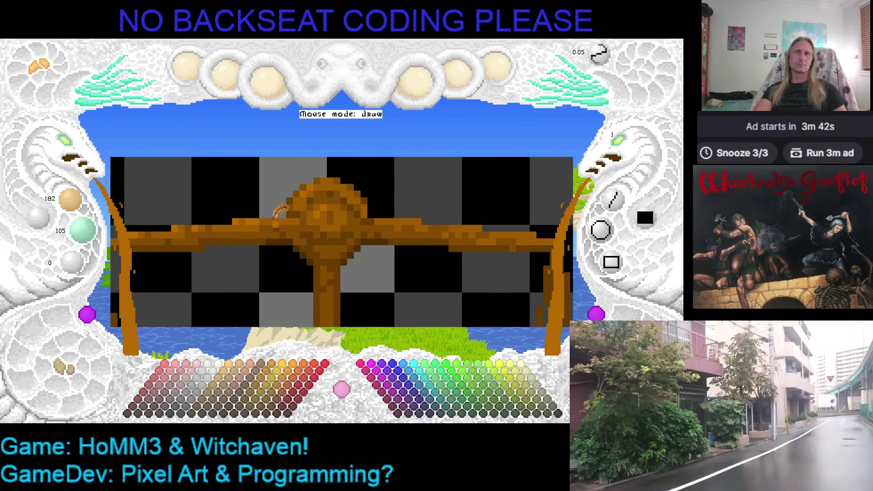
{"action": "key", "text": "Right"}
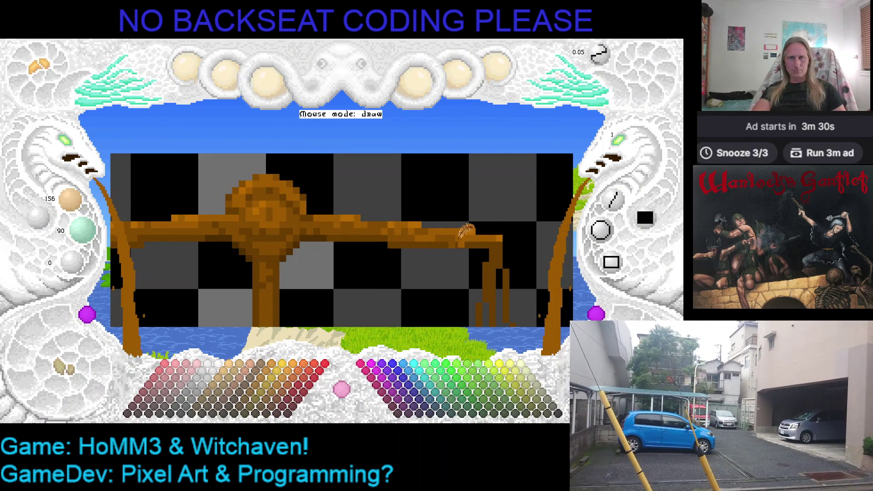
{"action": "key", "text": "Down"}
{"action": "key", "text": "Left"}
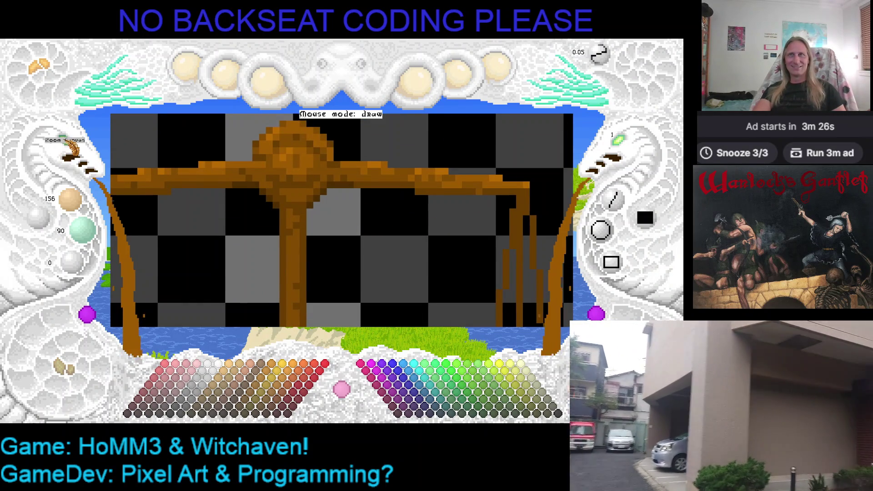
Zoom out to show the whole balance scale and save the sprite.
{"action": "left_click", "coordinate": [68, 154]}
{"action": "scroll", "coordinate": [257, 248], "scroll_direction": "up", "scroll_amount": 5}
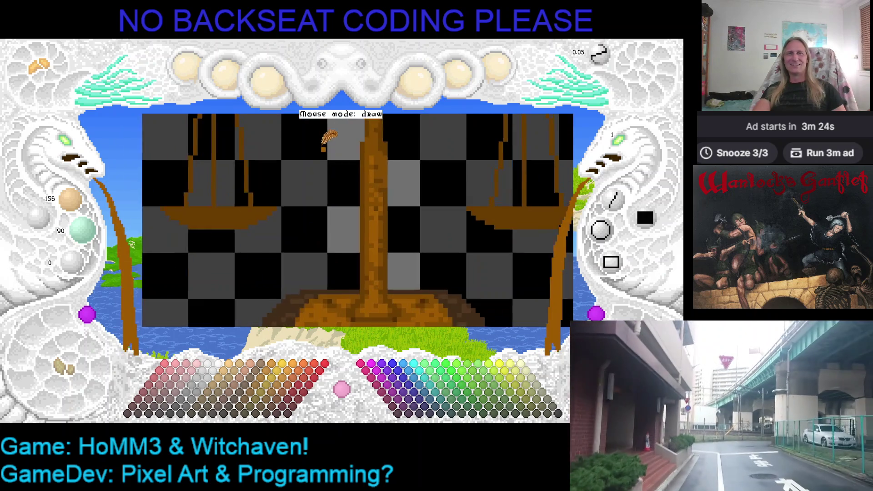
{"action": "key", "text": "Left"}
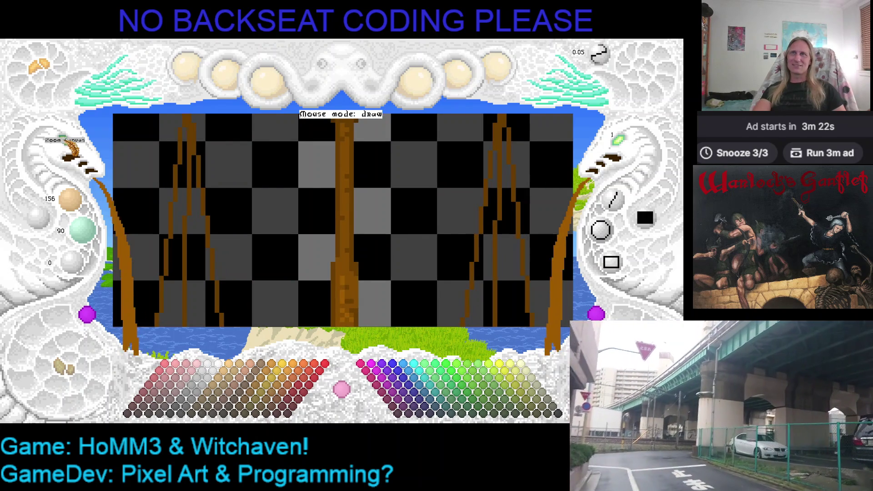
{"action": "scroll", "coordinate": [247, 177], "scroll_direction": "down", "scroll_amount": 3}
{"action": "left_click_drag", "start_coordinate": [248, 177], "coordinate": [207, 136]}
{"action": "key", "text": "ctrl+s"}
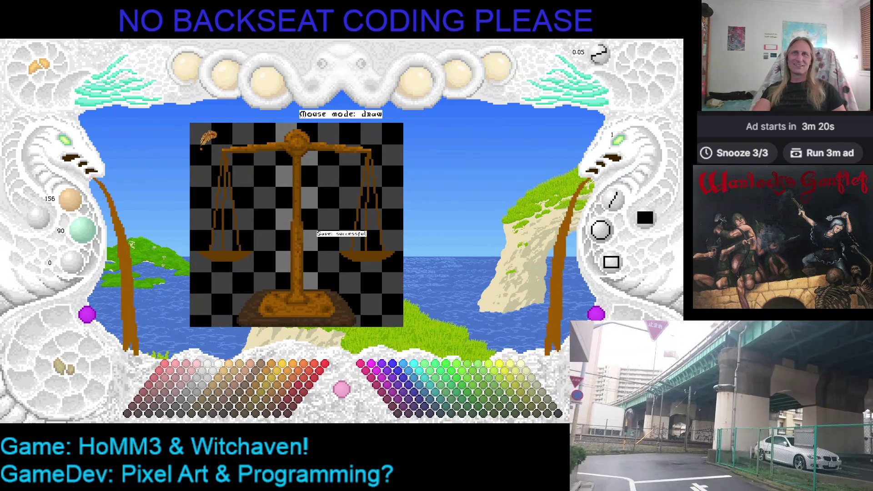
Zoom in on the hanging pans and sample the lighter brown 130/75/0 from a sprite pixel.
{"action": "left_click", "coordinate": [68, 154]}
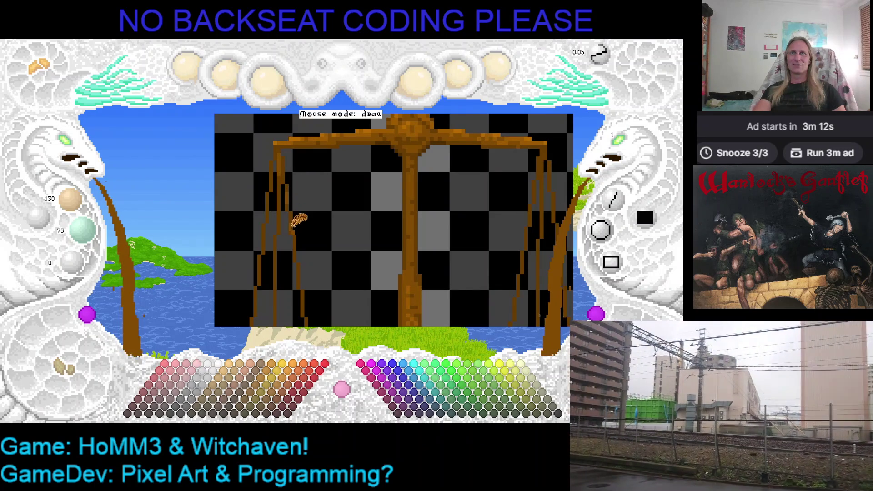
{"action": "scroll", "coordinate": [302, 248], "scroll_direction": "down", "scroll_amount": 5}
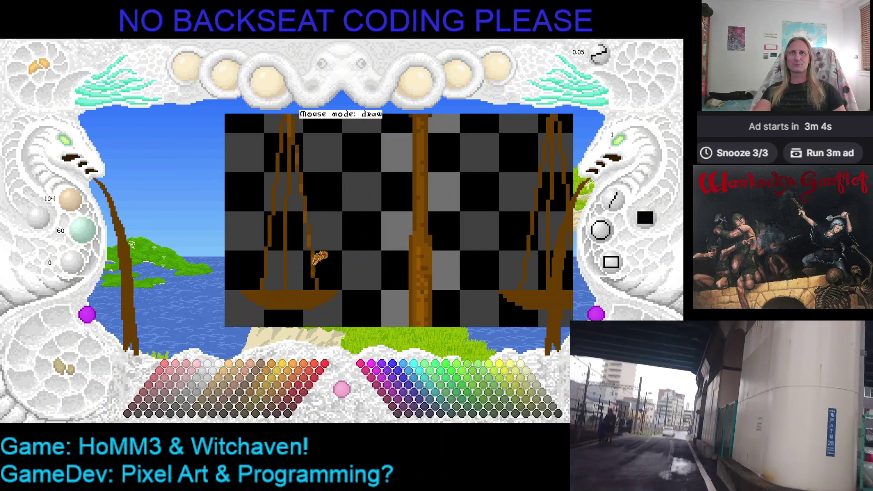
{"action": "right_click", "coordinate": [315, 260]}
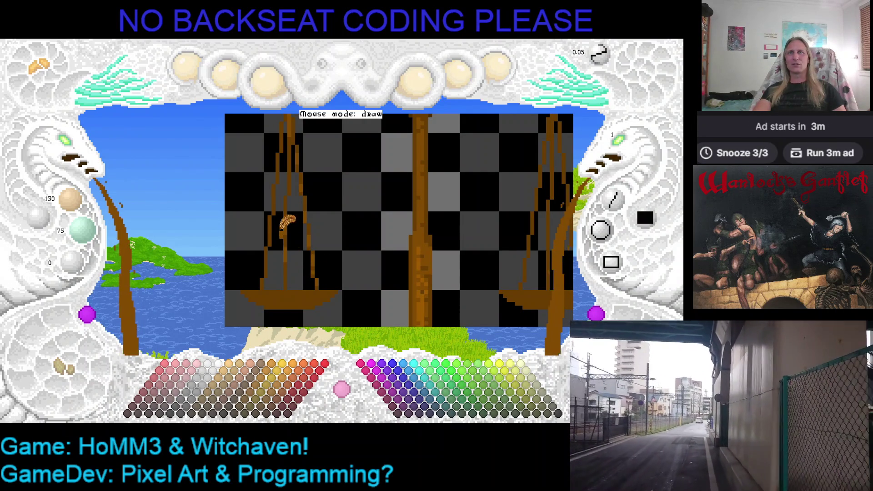
{"action": "right_click", "coordinate": [285, 235]}
{"action": "right_click", "coordinate": [286, 233]}
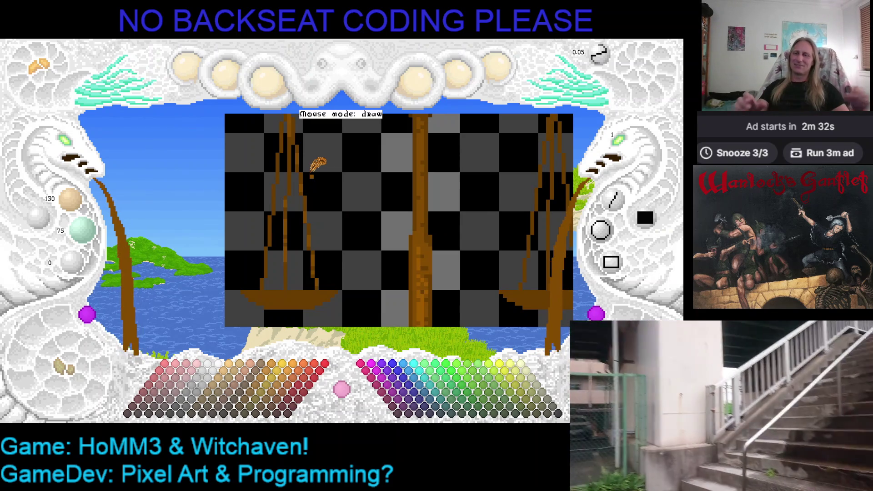
Zoom the canvas and pan across the sprite from the top beam to the pan's strings.
{"action": "key", "text": "Up"}
{"action": "key", "text": "Left"}
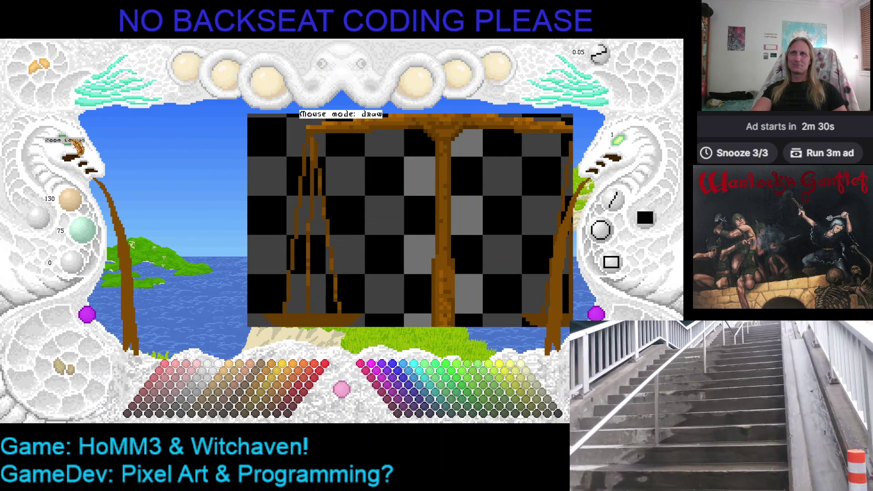
{"action": "left_click", "coordinate": [75, 150]}
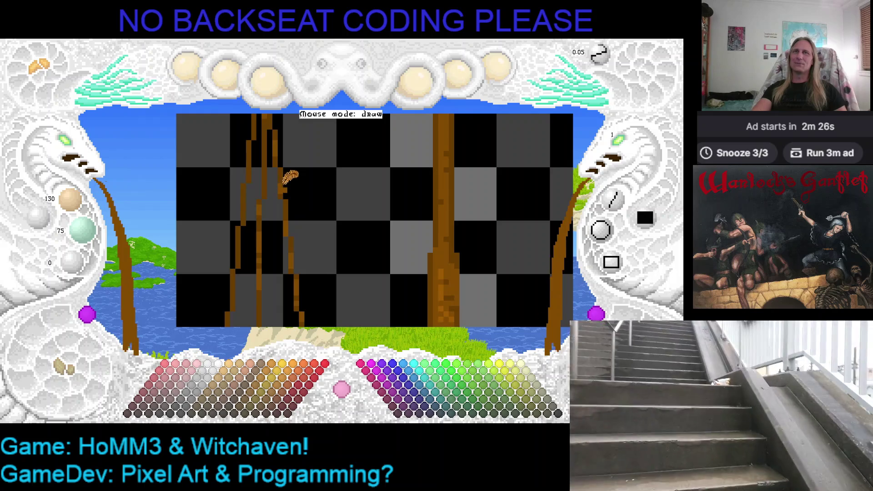
{"action": "key", "text": "Up"}
{"action": "key", "text": "Left"}
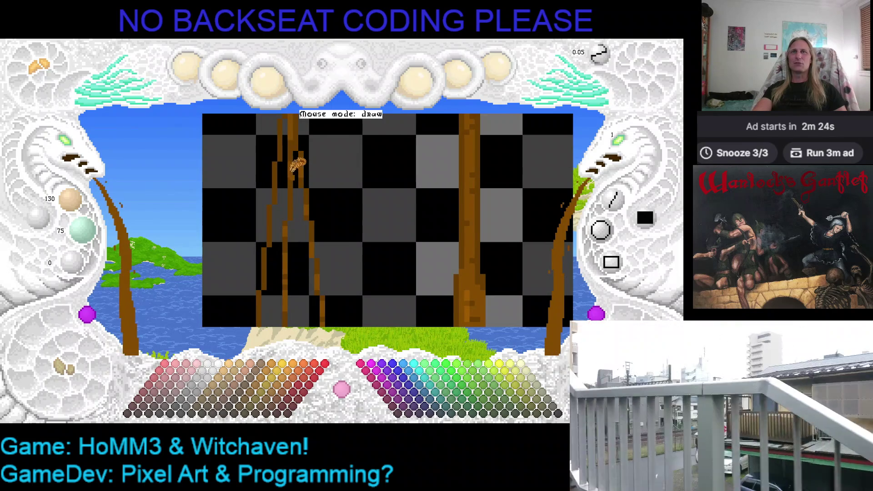
{"action": "key", "text": "Left"}
{"action": "key", "text": "Up"}
{"action": "key", "text": "Left"}
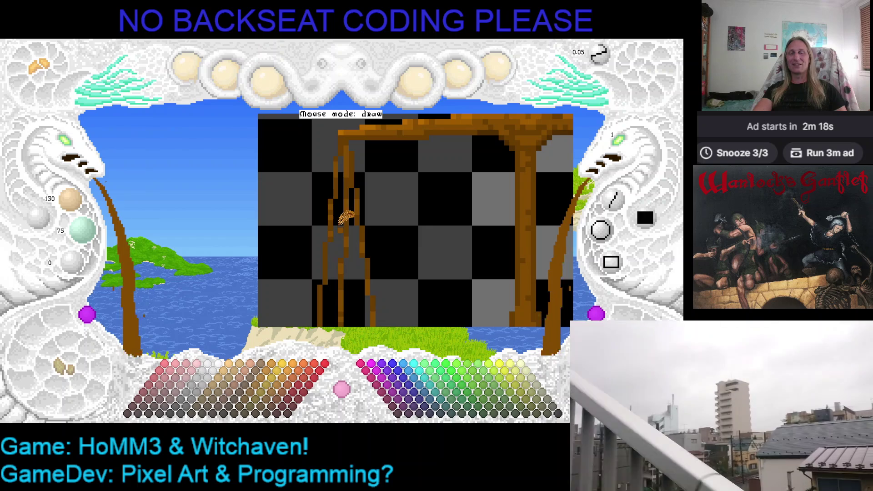
{"action": "key", "text": "Down"}
{"action": "key", "text": "Left"}
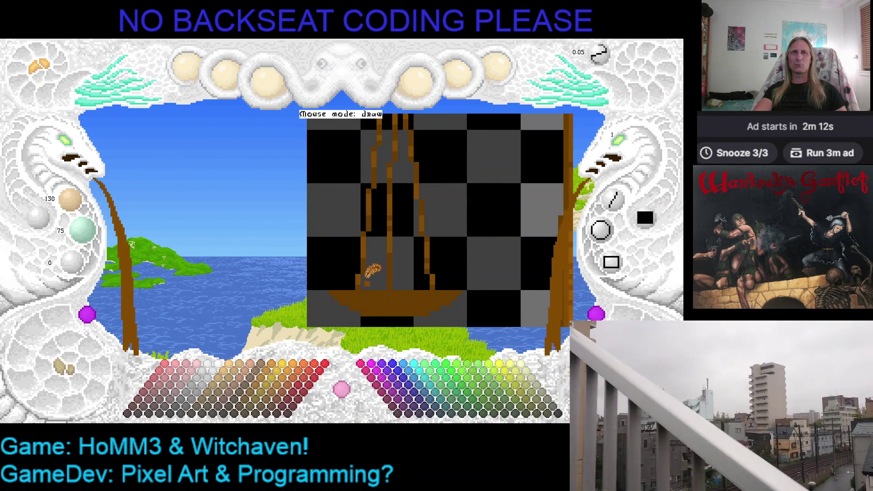
{"action": "key", "text": "Right"}
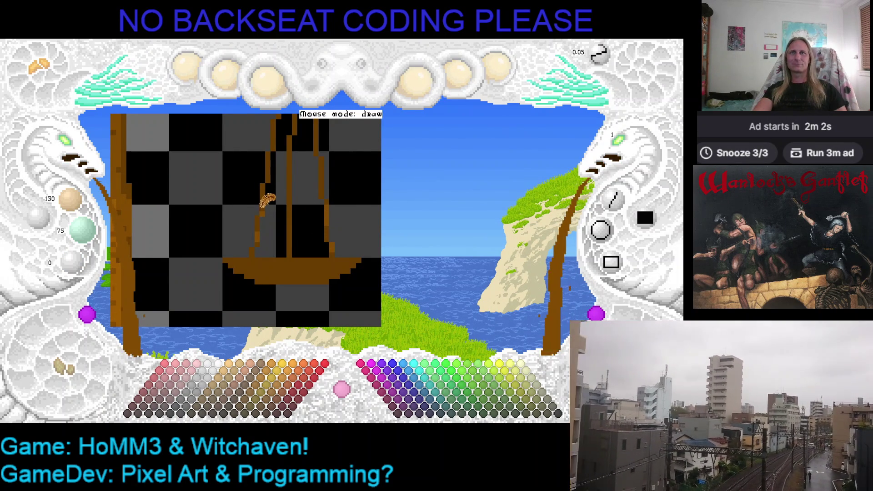
Zoom in close on the pan's strings and switch the drawing colour to cyan 5/255/255.
{"action": "scroll", "coordinate": [282, 141], "scroll_direction": "up", "scroll_amount": 1}
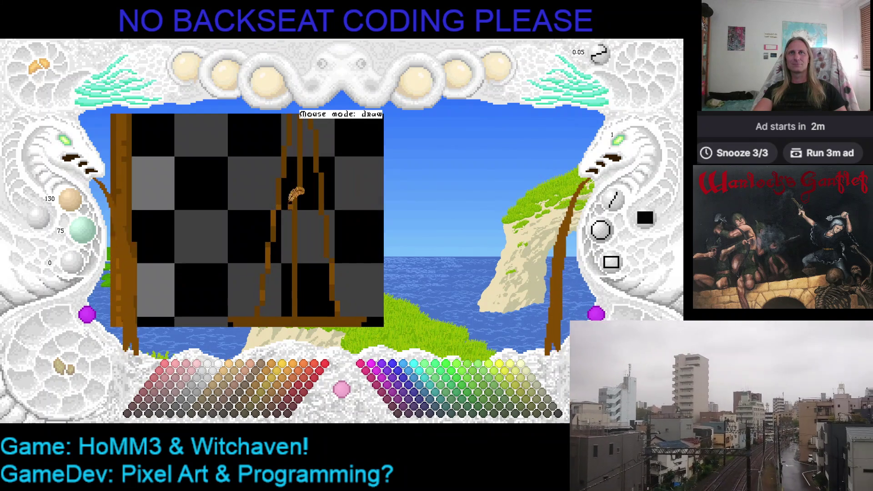
{"action": "scroll", "coordinate": [291, 166], "scroll_direction": "down", "scroll_amount": 1}
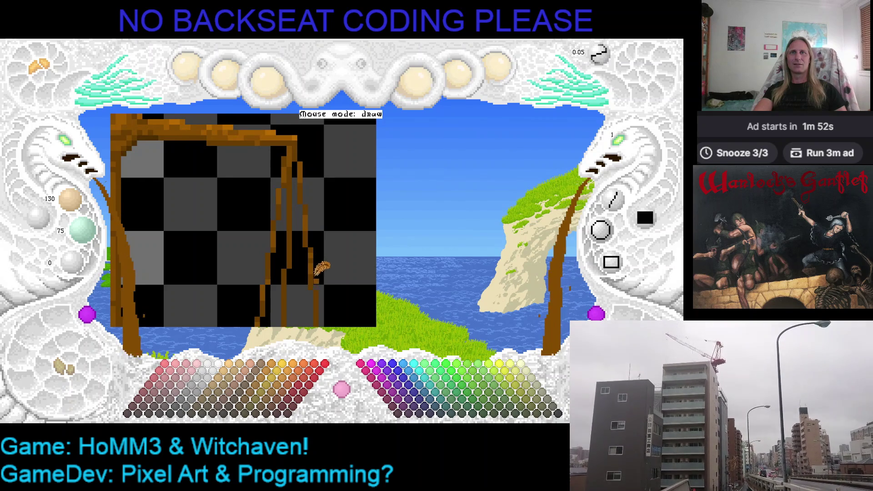
{"action": "scroll", "coordinate": [325, 245], "scroll_direction": "down", "scroll_amount": 1}
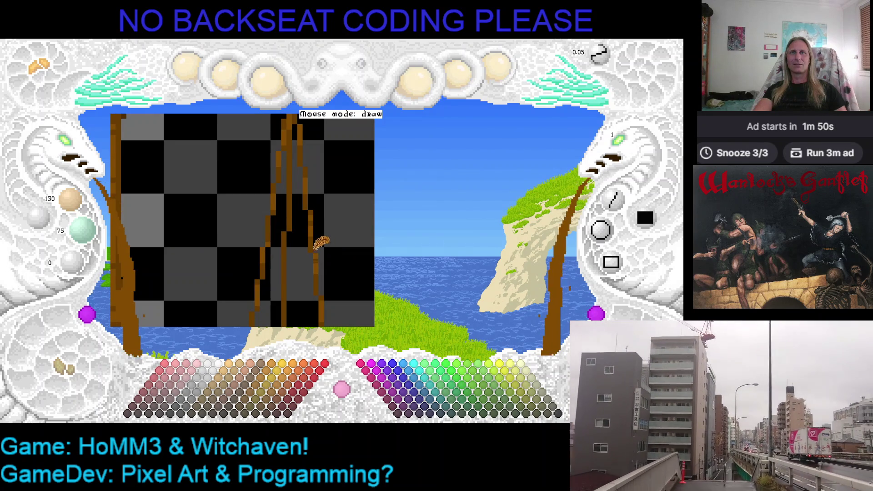
{"action": "key", "text": "x"}
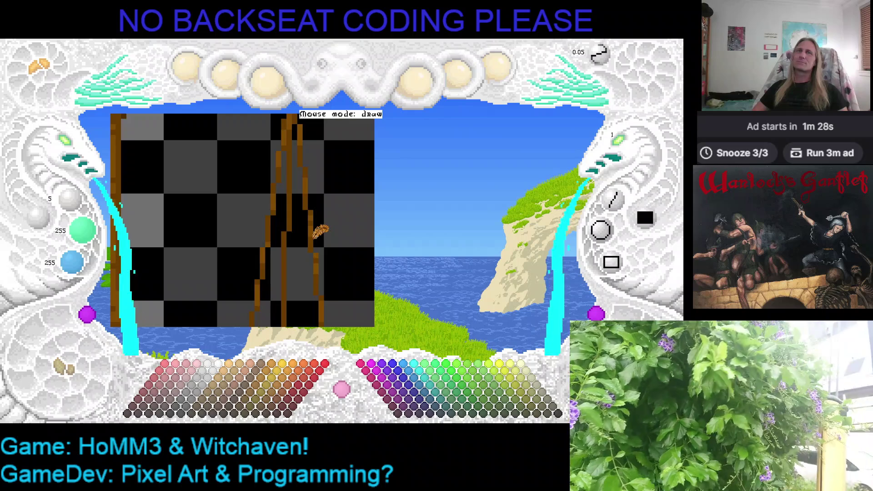
Pick brown 130/75/0 from the central column, pan across the balance scale, and save it.
{"action": "key", "text": "Left"}
{"action": "key", "text": "Left"}
{"action": "key", "text": "Left"}
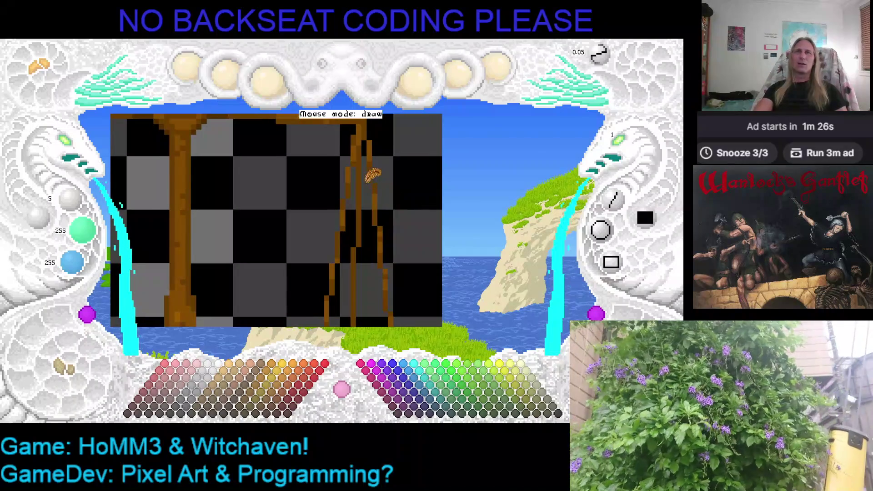
{"action": "right_click", "coordinate": [380, 187]}
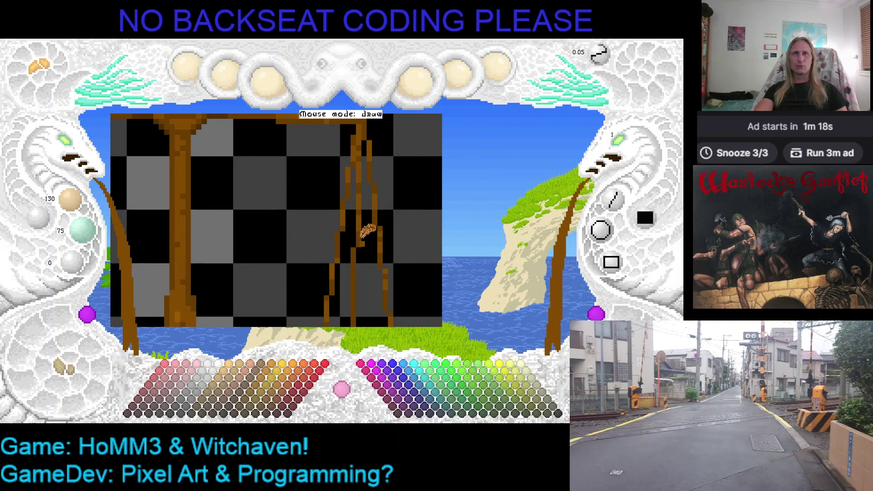
{"action": "key", "text": "x"}
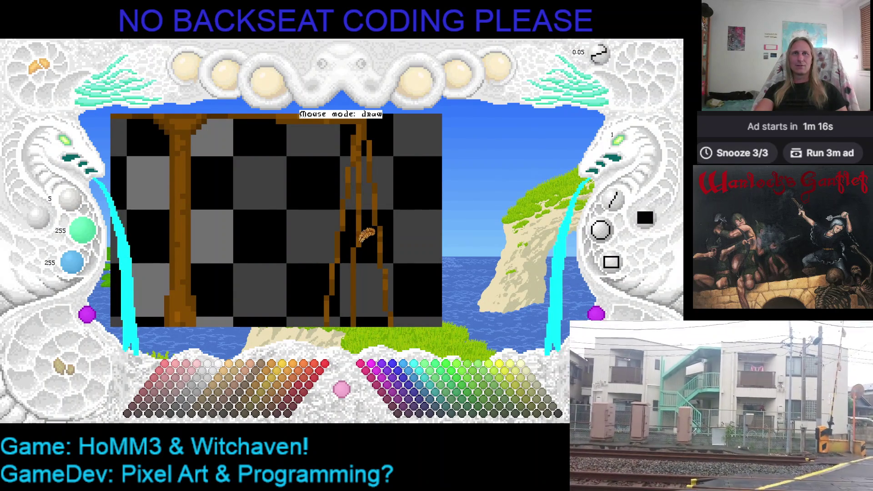
{"action": "key", "text": "x"}
{"action": "key", "text": "Right"}
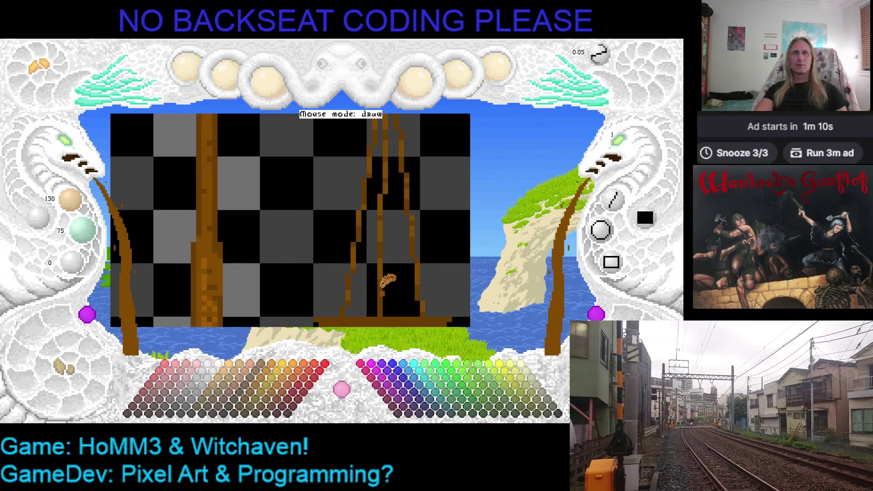
{"action": "scroll", "coordinate": [398, 291], "scroll_direction": "down", "scroll_amount": 2}
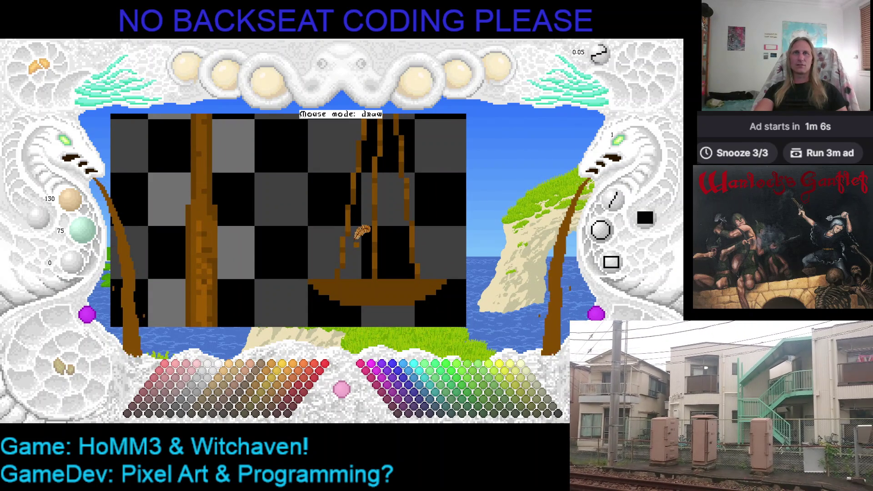
{"action": "left_click_drag", "start_coordinate": [320, 208], "coordinate": [385, 246]}
{"action": "left_click_drag", "start_coordinate": [265, 206], "coordinate": [301, 213]}
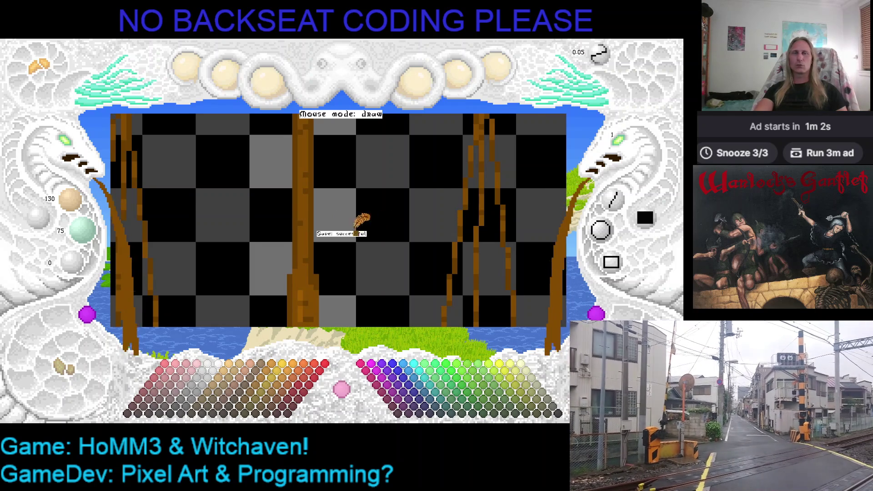
Save, zoom out to view the full scale with its stepped base, then switch to cyan 5/255/255.
{"action": "key", "text": "Left"}
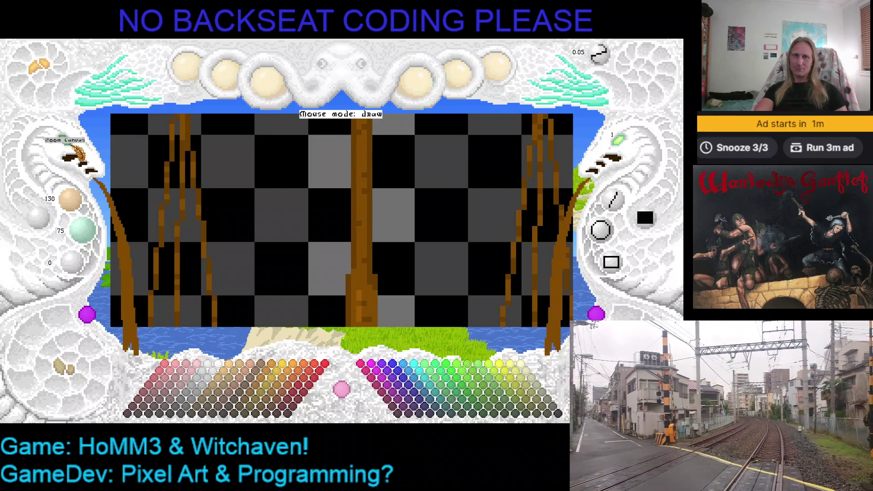
{"action": "scroll", "coordinate": [74, 155], "scroll_direction": "down", "scroll_amount": 4}
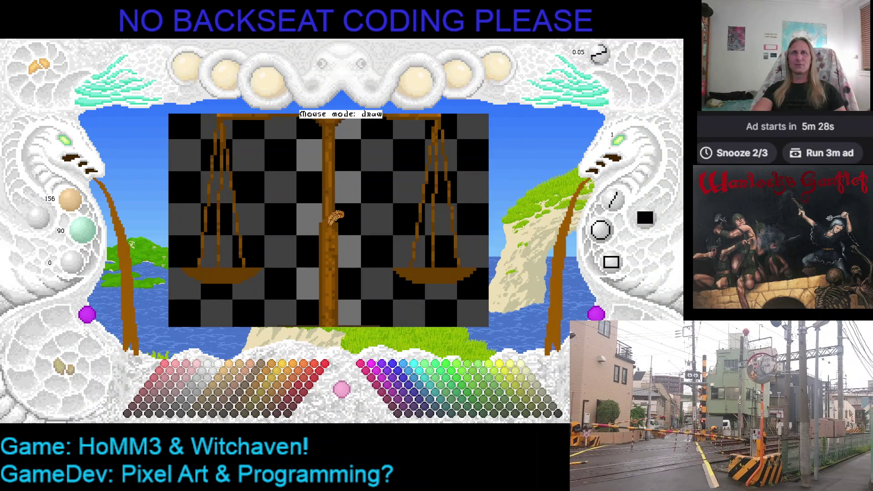
{"action": "scroll", "coordinate": [336, 214], "scroll_direction": "down", "scroll_amount": 1}
{"action": "scroll", "coordinate": [350, 195], "scroll_direction": "down", "scroll_amount": 1}
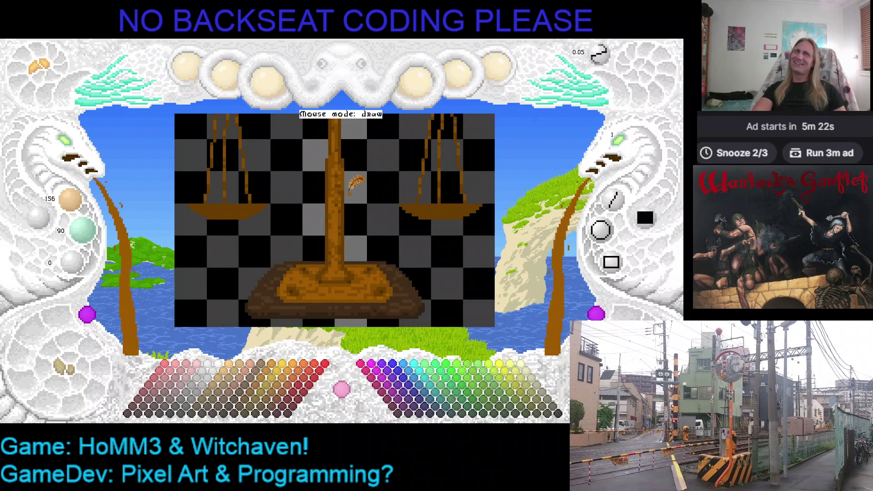
{"action": "scroll", "coordinate": [318, 182], "scroll_direction": "right", "scroll_amount": 1}
{"action": "scroll", "coordinate": [81, 155], "scroll_direction": "up", "scroll_amount": 2}
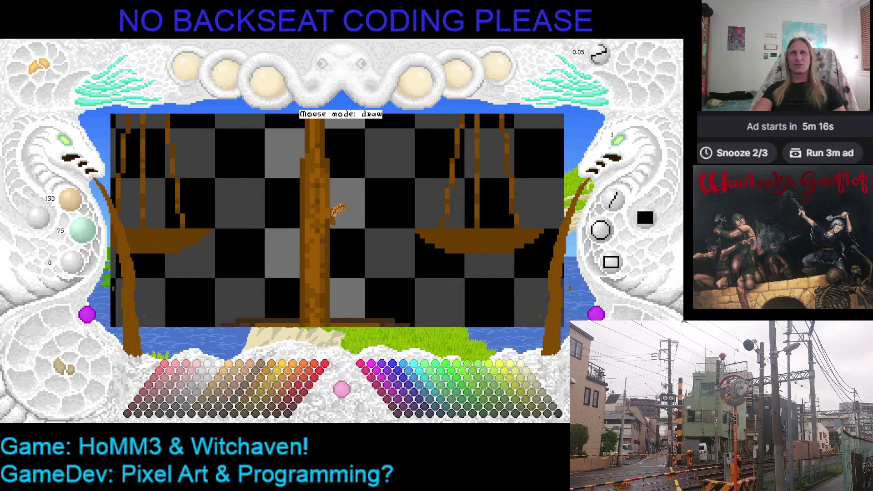
{"action": "key", "text": "ctrl+z"}
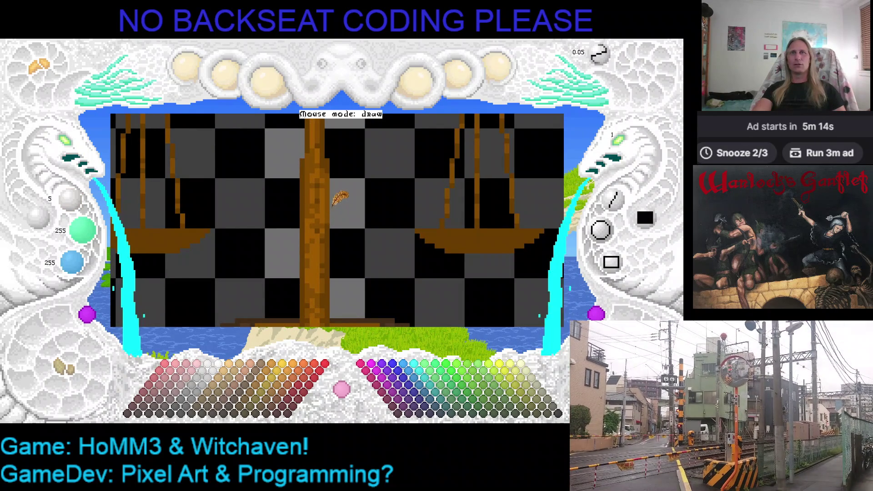